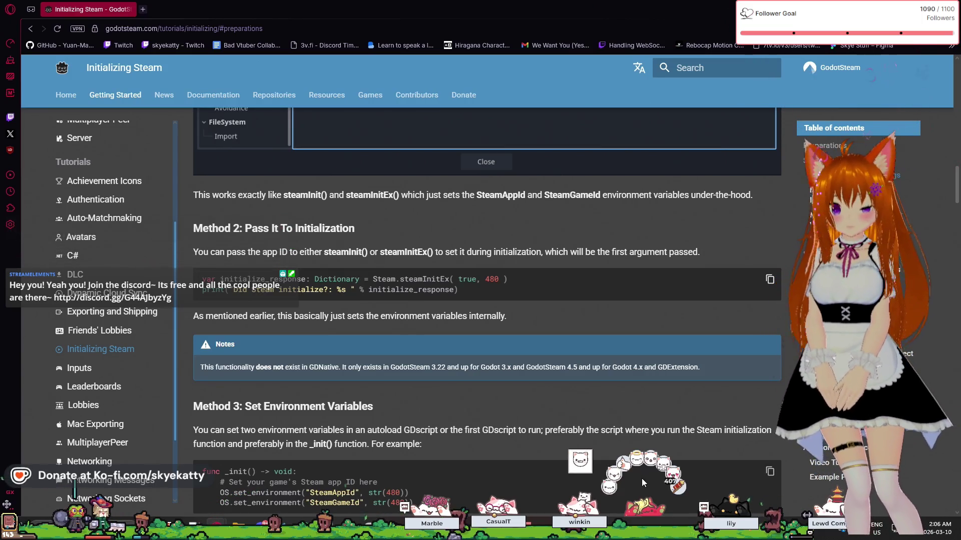
# Open the cat pet's inventory, pass through the skins and Legendary tabs, and show the Exchange pane
pyautogui.click(644, 466)
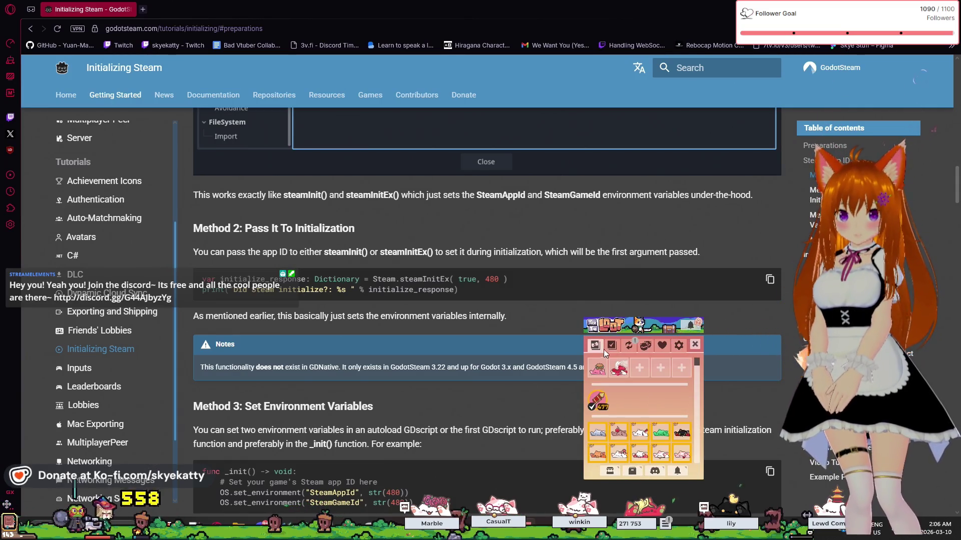
pyautogui.click(608, 348)
pyautogui.click(614, 350)
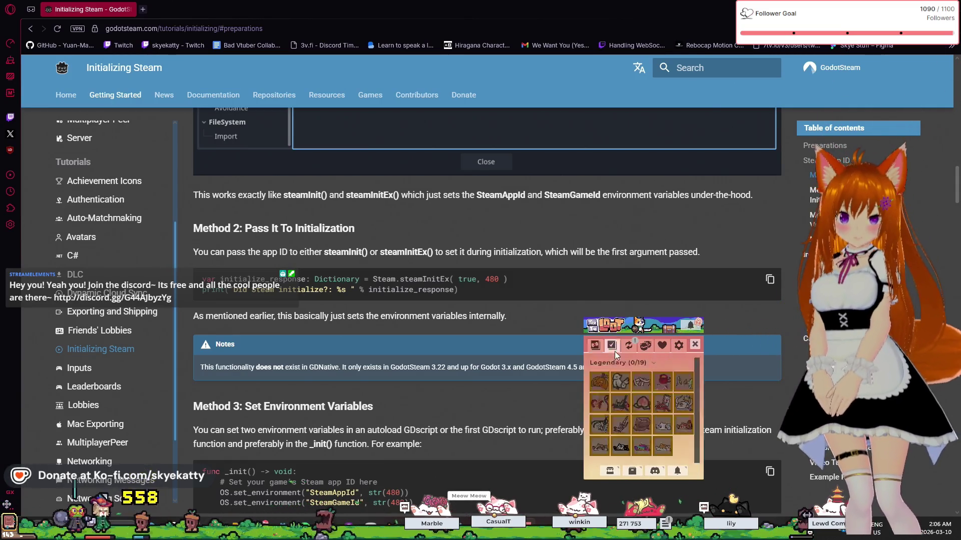
pyautogui.click(645, 346)
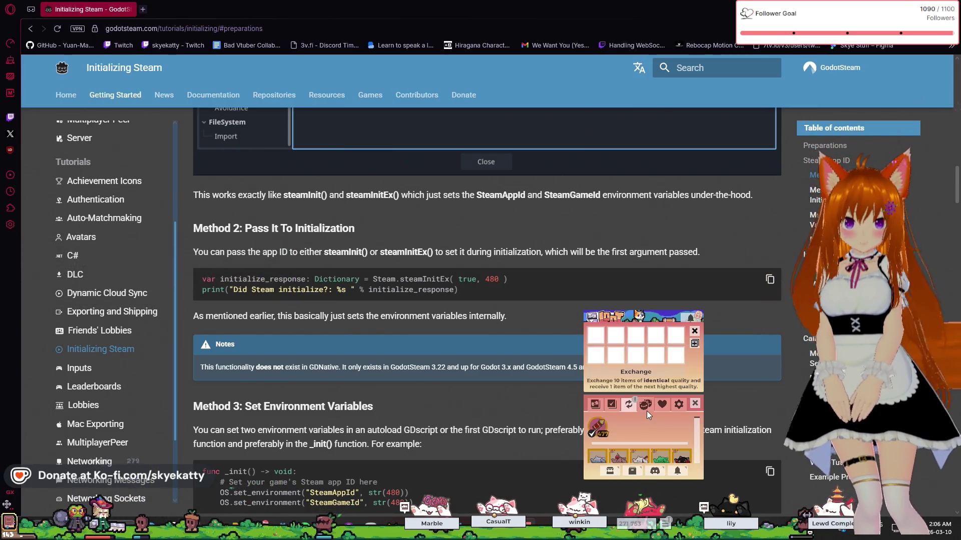
# Load two cat items and an orange cat into the Exchange slots
pyautogui.scroll(-5, 661, 442)
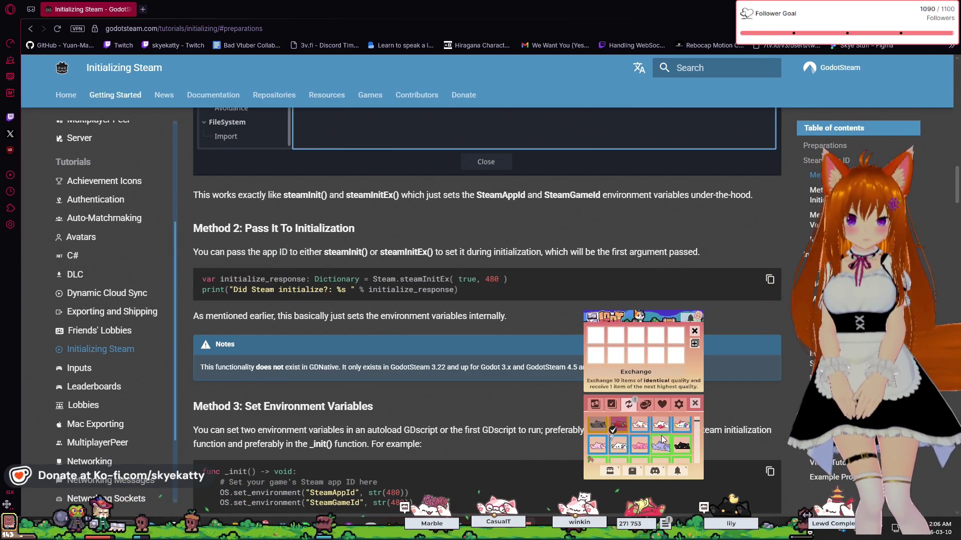
pyautogui.scroll(-3, 662, 440)
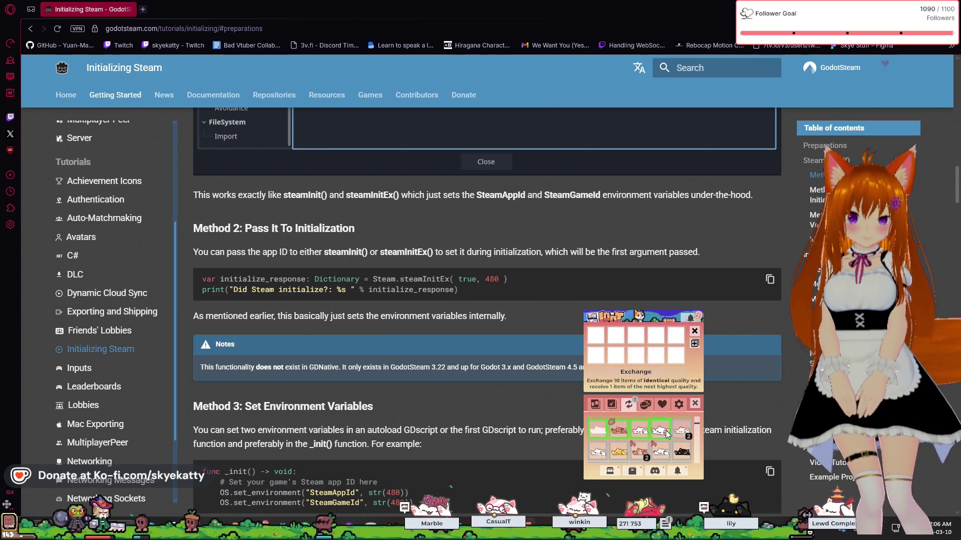
pyautogui.click(676, 438)
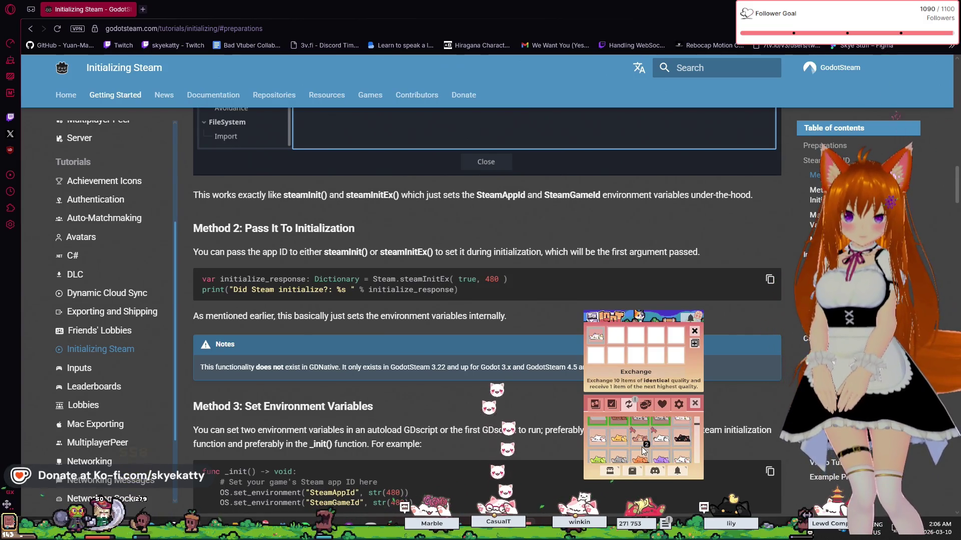
pyautogui.click(641, 448)
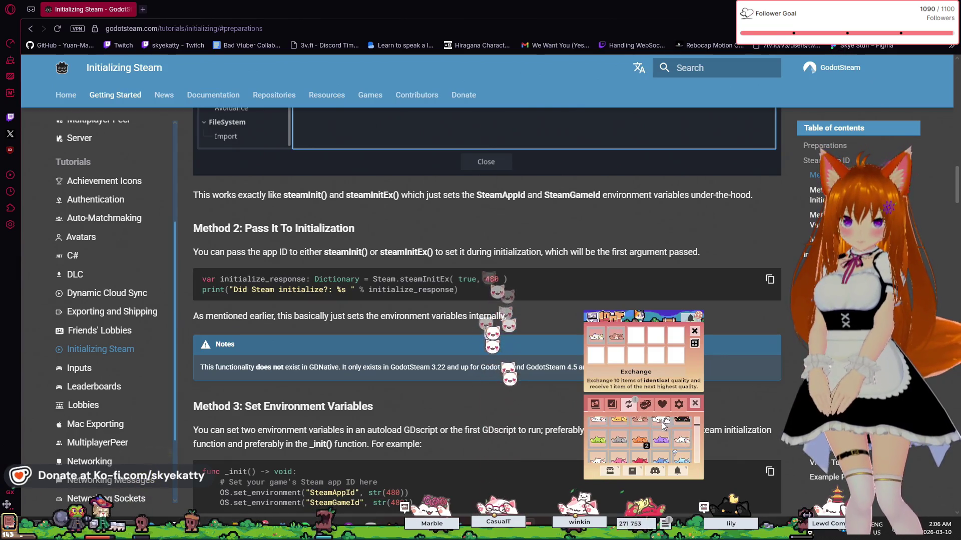
pyautogui.click(651, 432)
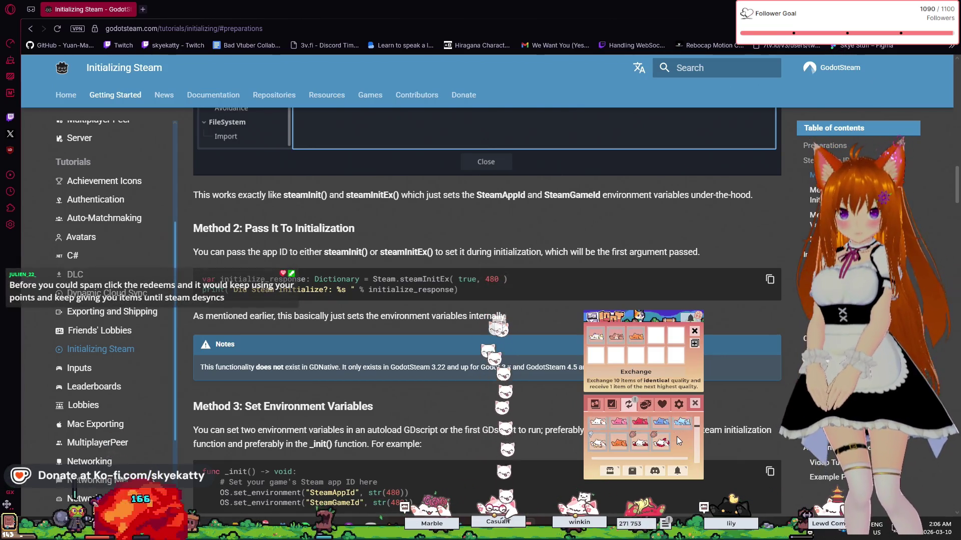
# Add two more items, a bow and three dotted items to fill ten slots, then trade them
pyautogui.scroll(-1, 676, 436)
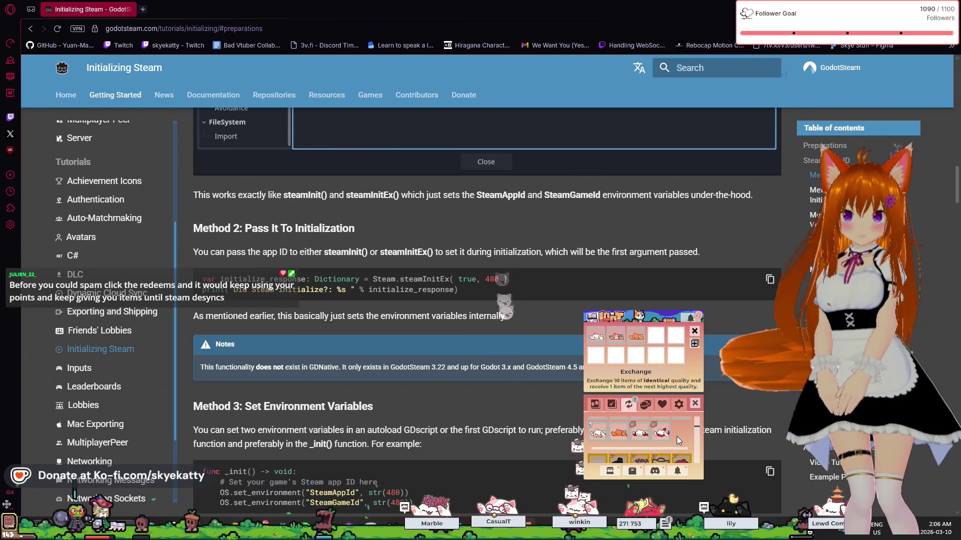
pyautogui.scroll(-3, 677, 436)
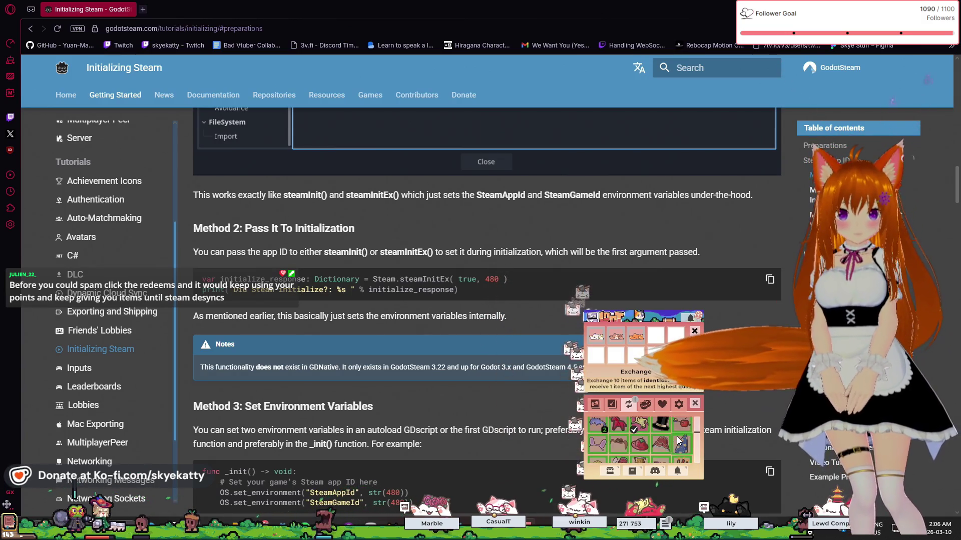
pyautogui.scroll(-3, 676, 436)
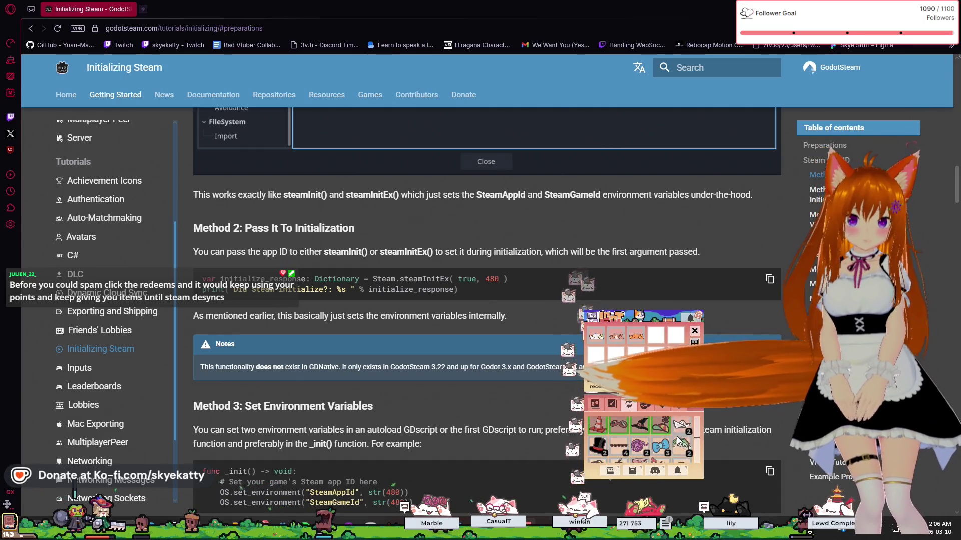
pyautogui.click(678, 439)
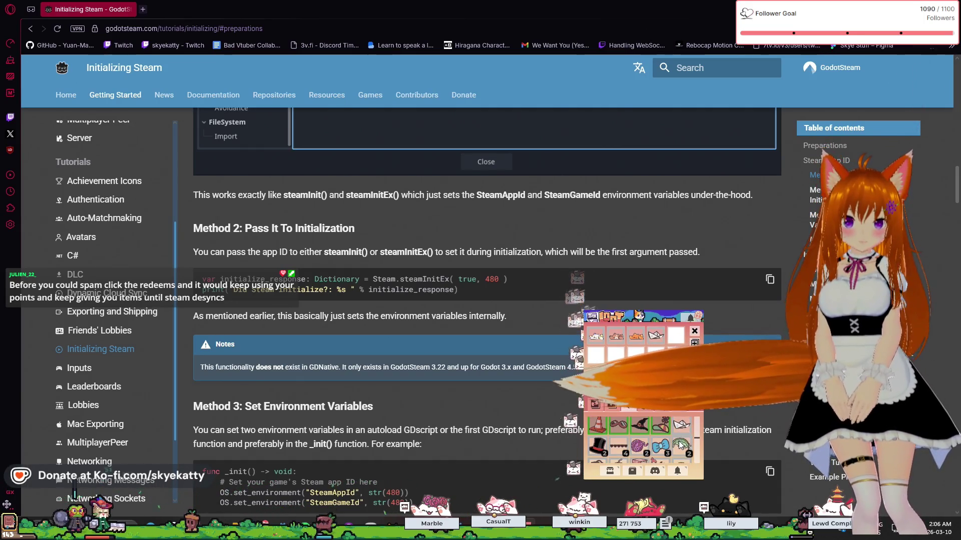
pyautogui.click(646, 444)
pyautogui.click(651, 446)
pyautogui.click(610, 445)
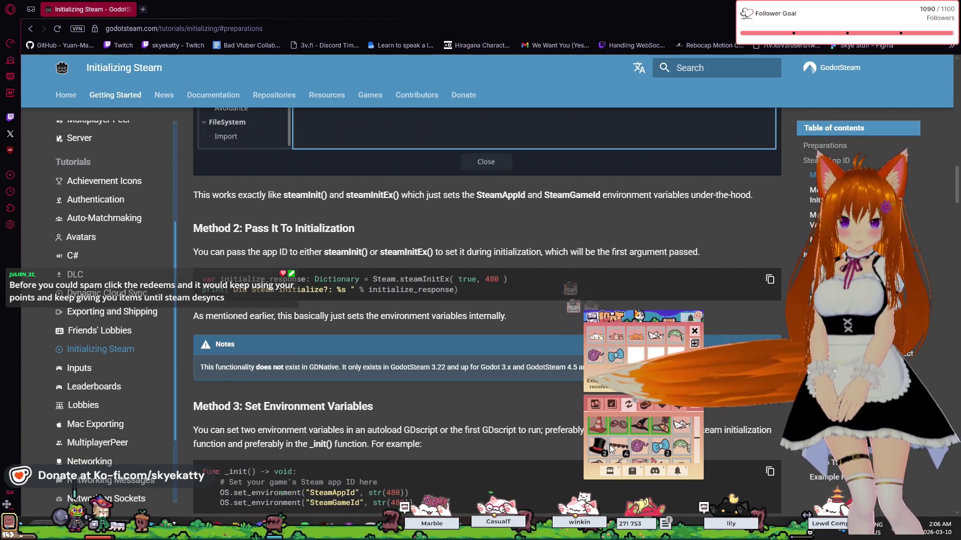
pyautogui.click(610, 445)
pyautogui.click(614, 445)
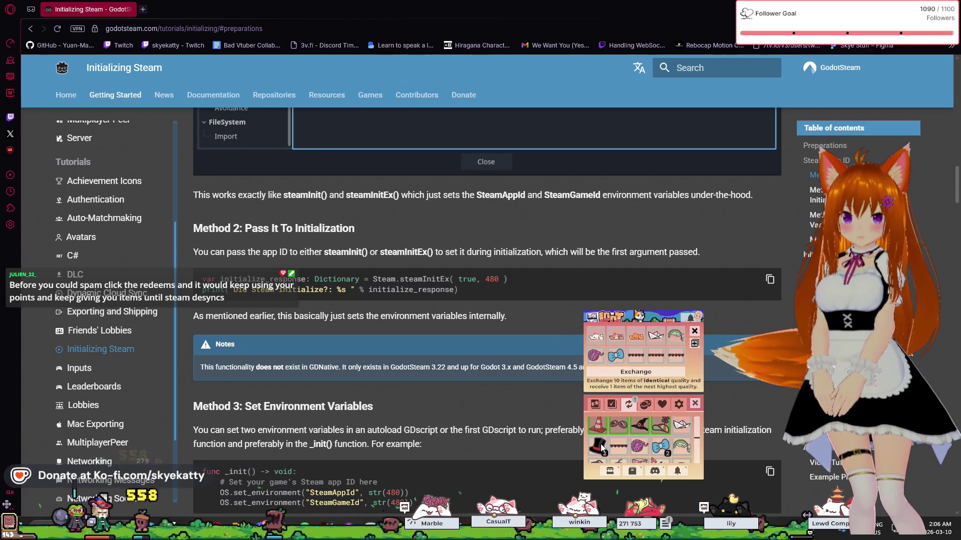
pyautogui.click(651, 373)
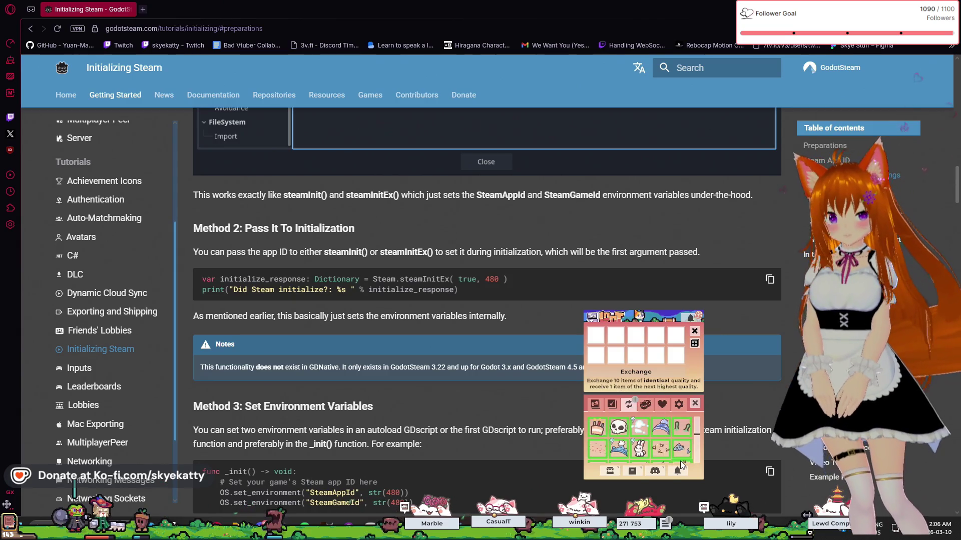
# Trade two dragons, books, cup, red bag and a white sailor hat for a new rainbow item
pyautogui.scroll(-2, 680, 461)
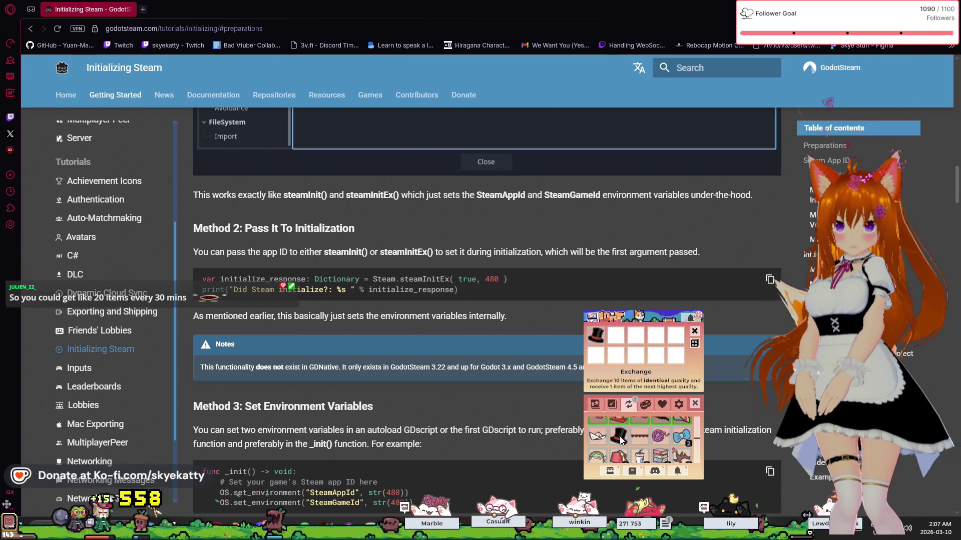
pyautogui.scroll(-1, 684, 443)
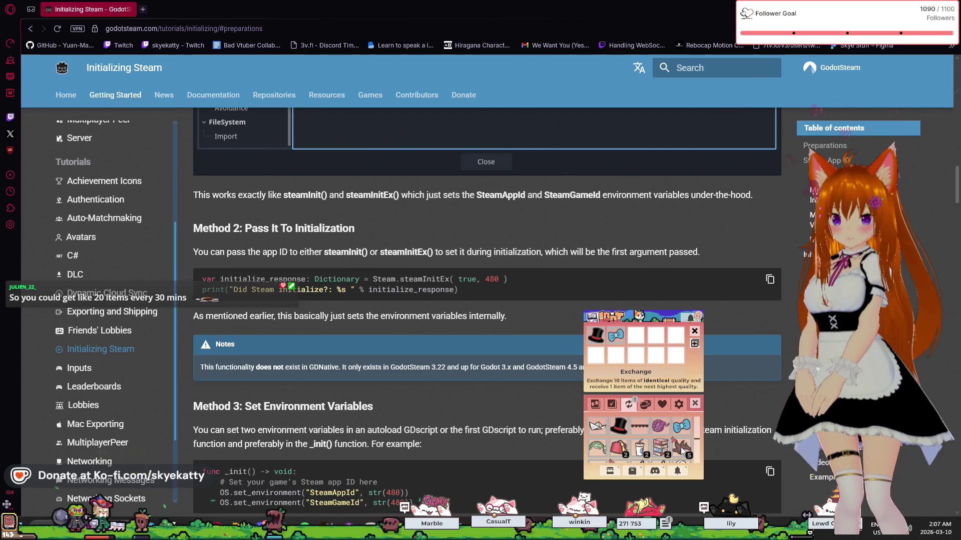
pyautogui.doubleClick(680, 453)
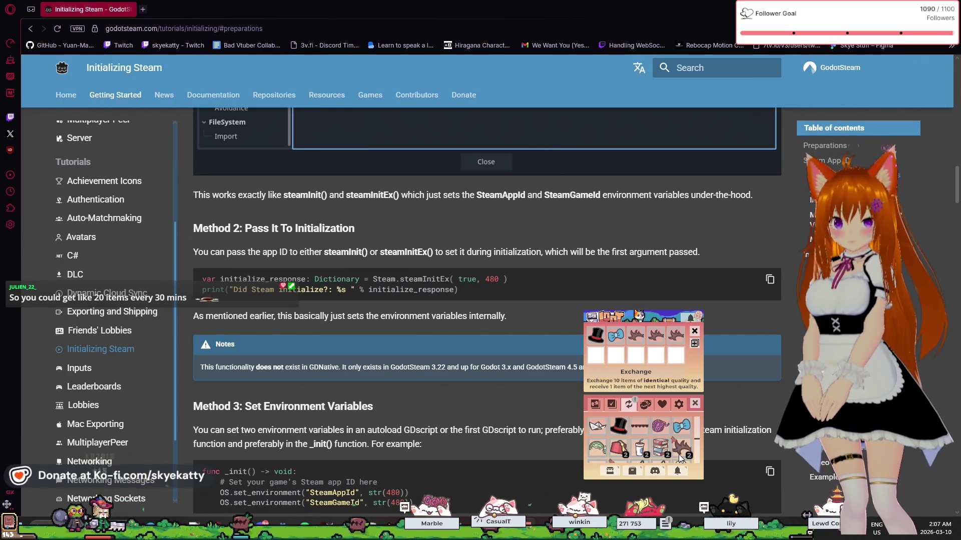
pyautogui.click(660, 448)
pyautogui.click(639, 448)
pyautogui.click(617, 449)
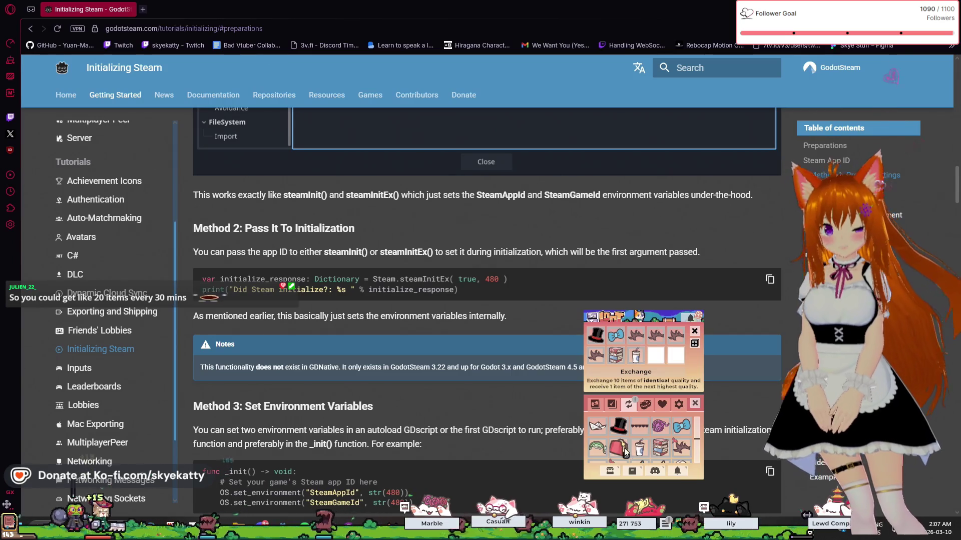
pyautogui.scroll(-2, 615, 452)
pyautogui.click(597, 439)
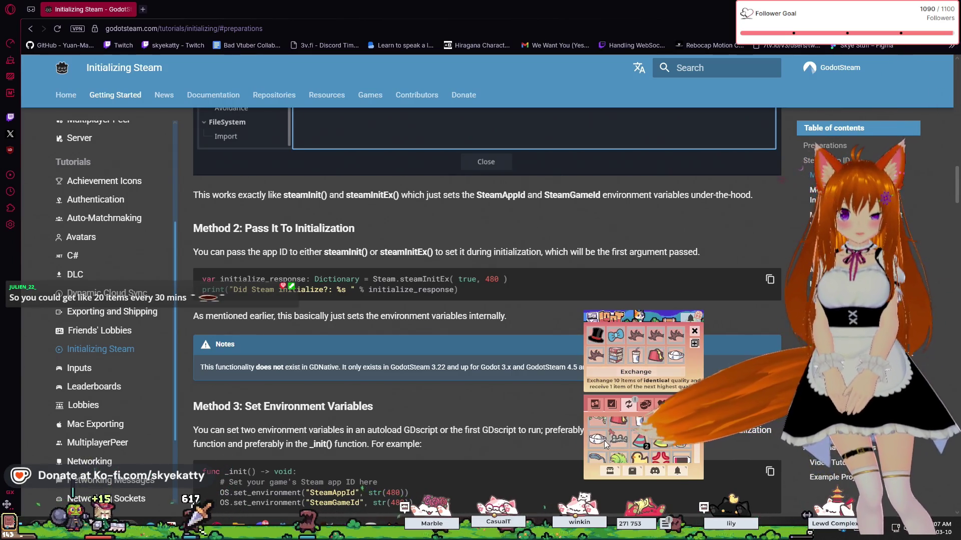
pyautogui.click(647, 371)
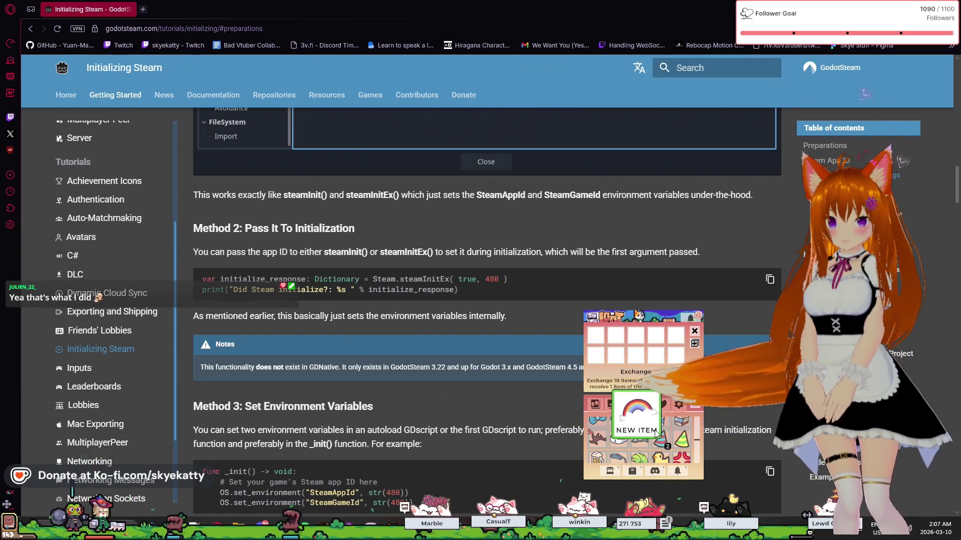
# Load a party hat, two cowboy hats, two green leaves, an orange hat and a red item into the Exchange
pyautogui.scroll(1, 666, 453)
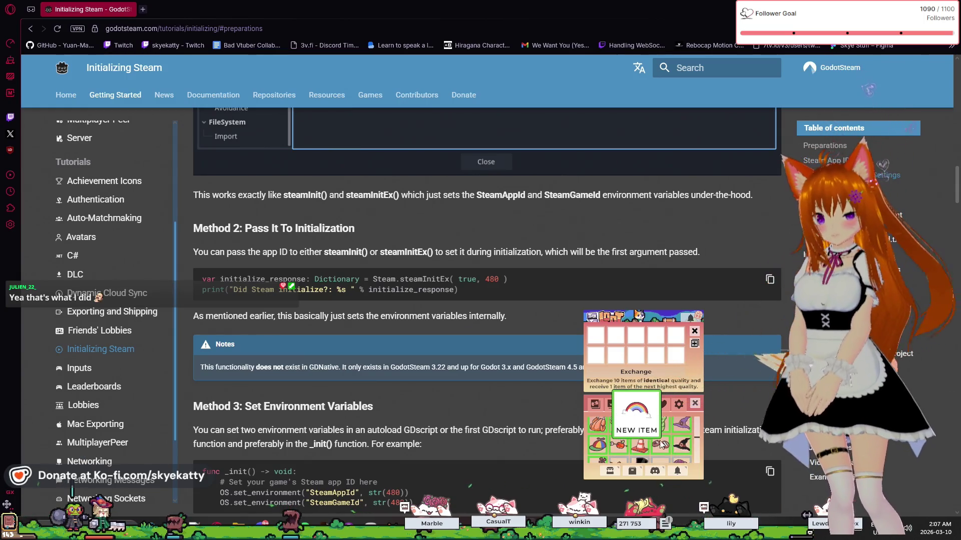
pyautogui.scroll(-2, 679, 450)
pyautogui.click(668, 445)
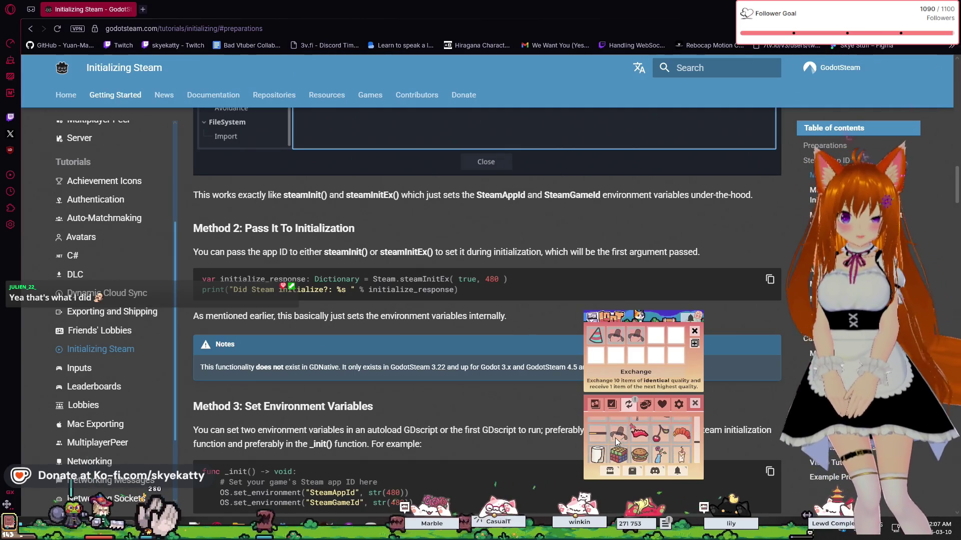
pyautogui.doubleClick(614, 438)
pyautogui.doubleClick(681, 449)
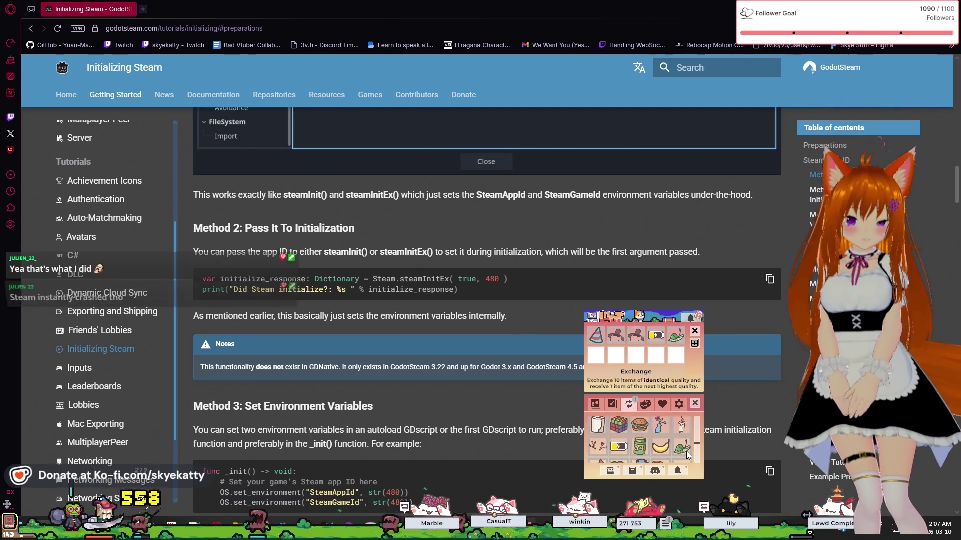
pyautogui.scroll(-2, 644, 437)
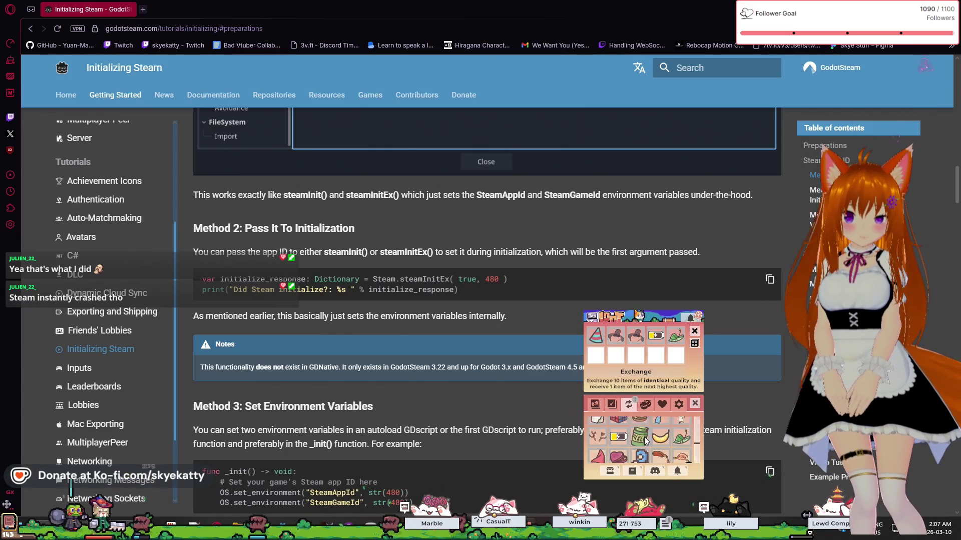
pyautogui.click(679, 447)
pyautogui.scroll(-3, 660, 450)
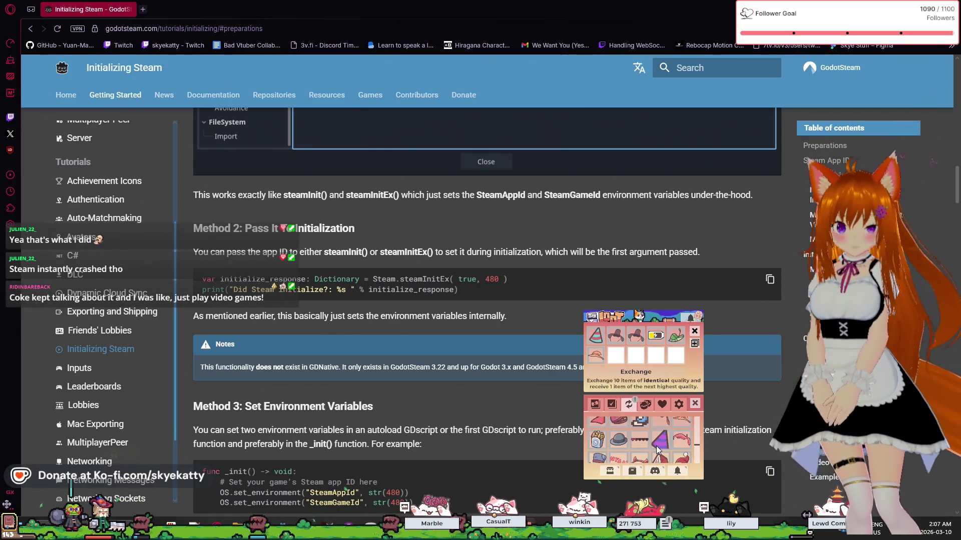
pyautogui.click(647, 427)
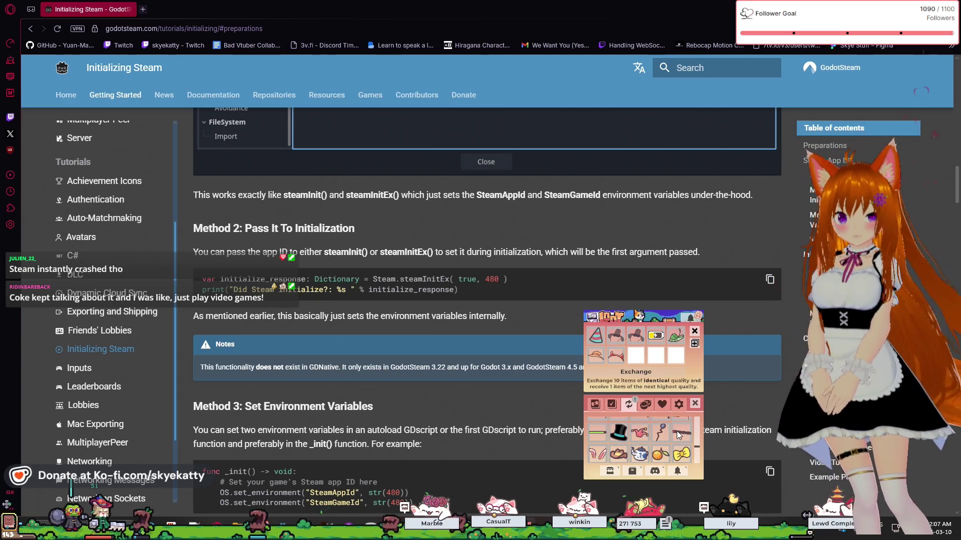
# Remove the four hats and the battery from the Exchange, leaving every slot empty
pyautogui.scroll(-2, 677, 431)
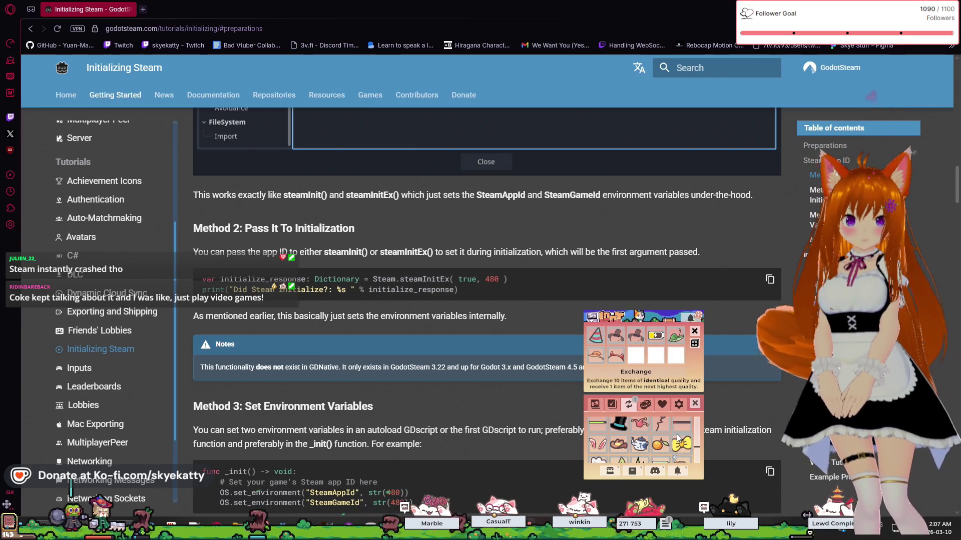
pyautogui.scroll(-4, 678, 439)
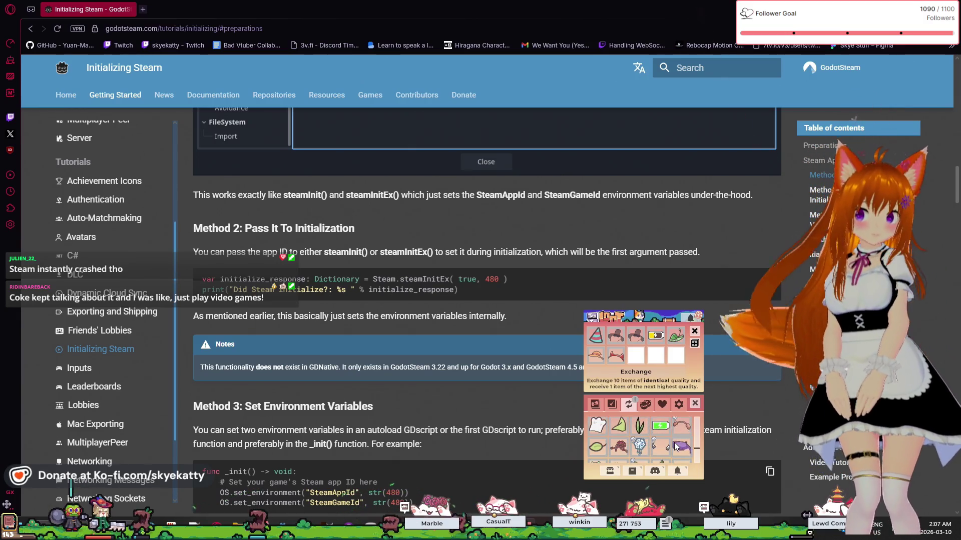
pyautogui.scroll(-4, 674, 442)
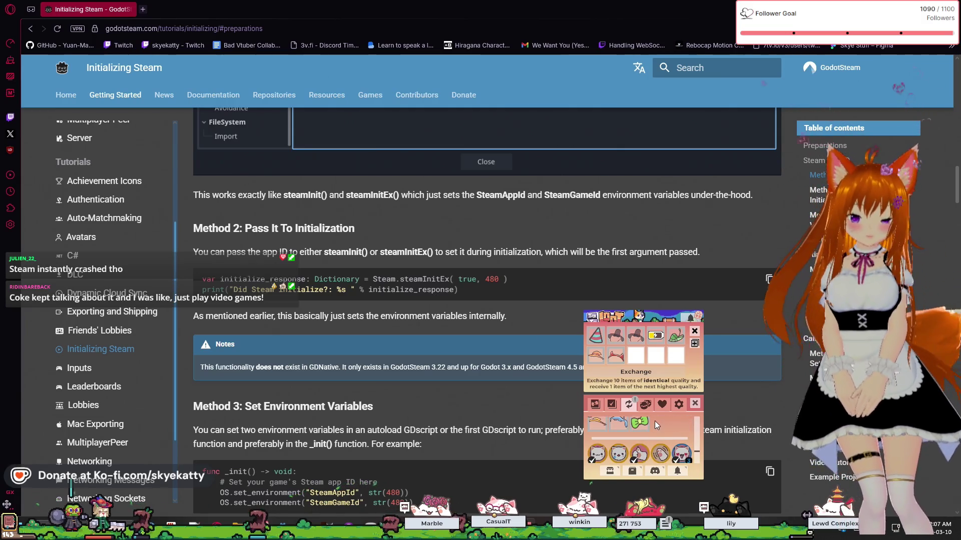
pyautogui.scroll(3, 673, 448)
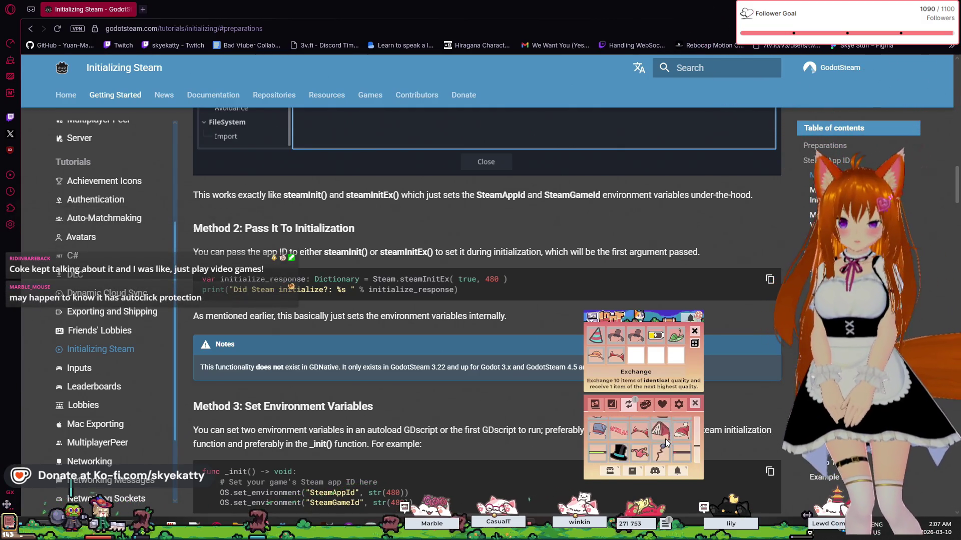
pyautogui.scroll(2, 665, 439)
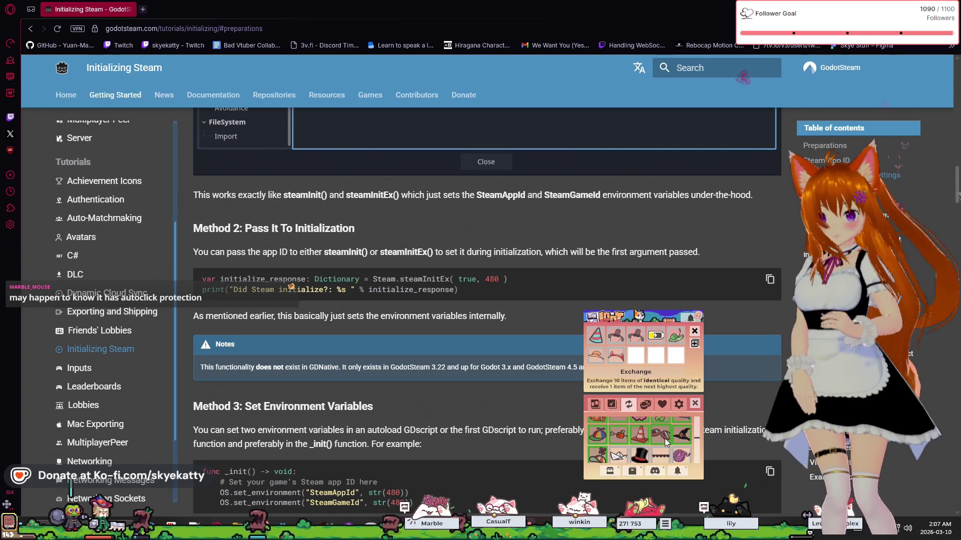
pyautogui.click(596, 356)
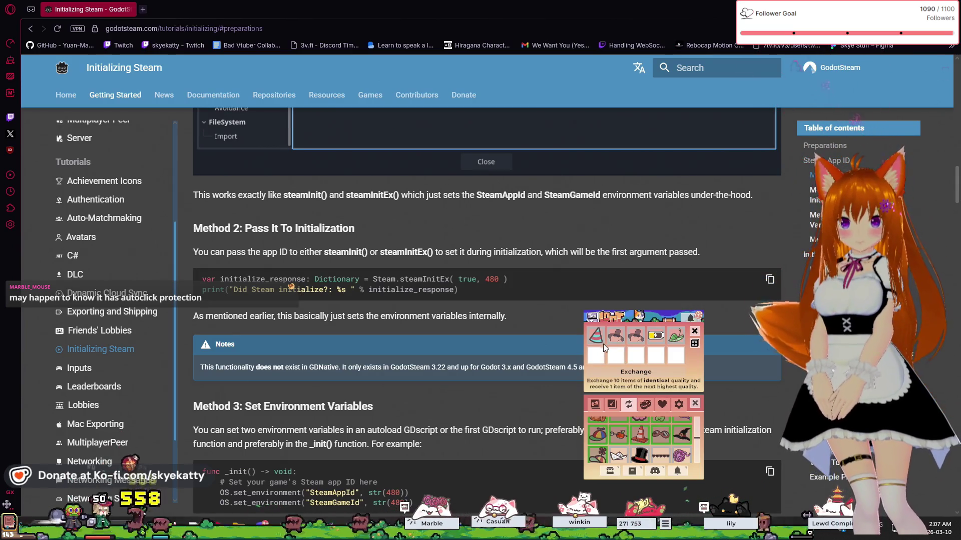
pyautogui.click(596, 337)
pyautogui.click(616, 337)
pyautogui.click(636, 337)
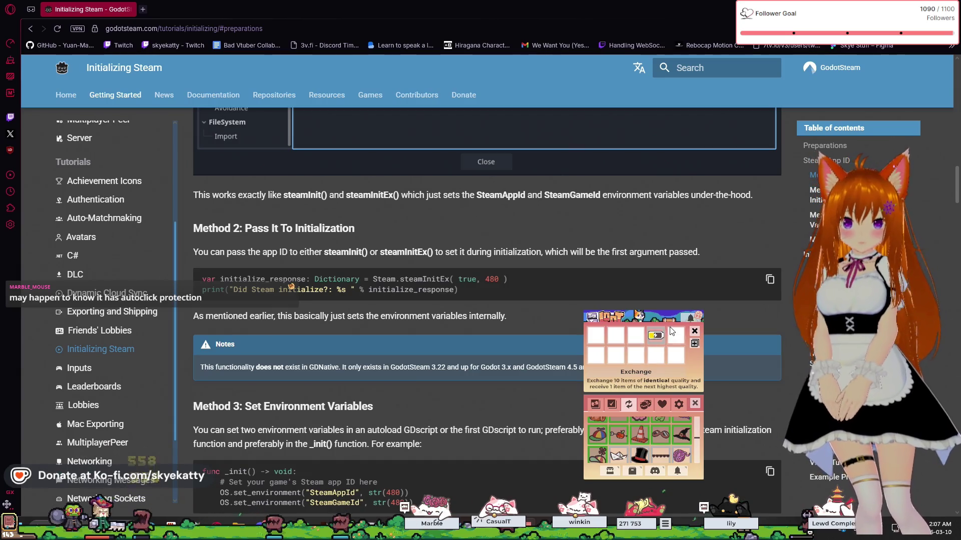
pyautogui.click(655, 335)
pyautogui.scroll(-2, 666, 425)
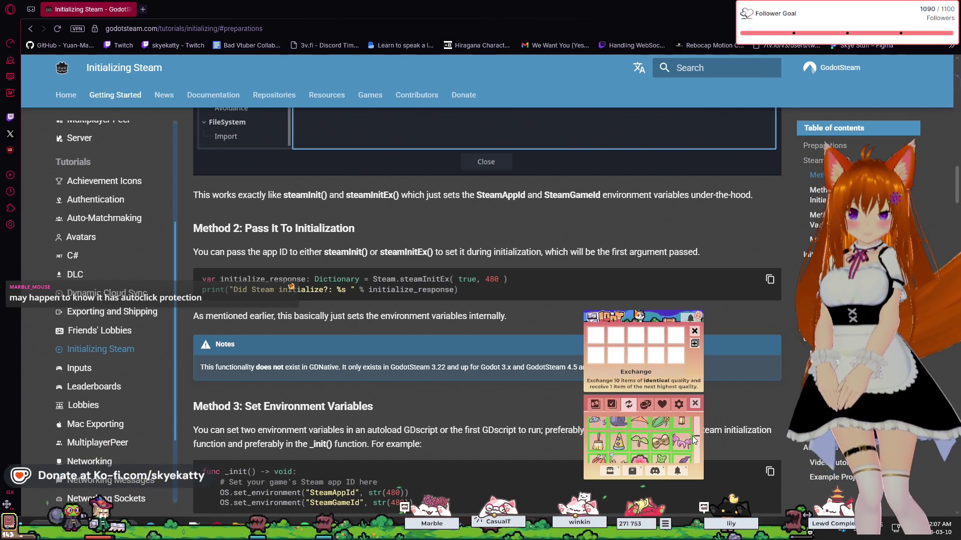
# Fill the Exchange with cats, purple music notes, clouds and a checkmark, then trade them
pyautogui.scroll(-5, 696, 440)
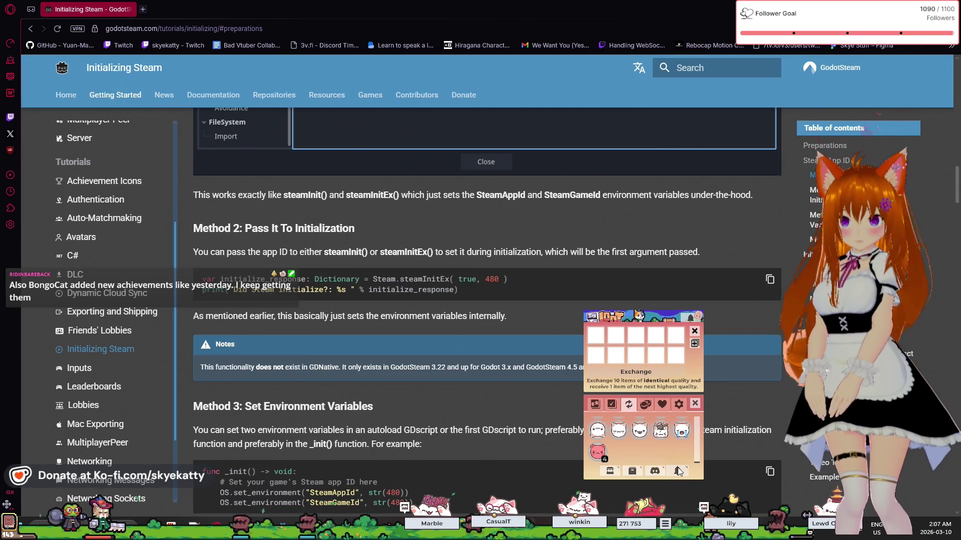
pyautogui.scroll(1, 636, 450)
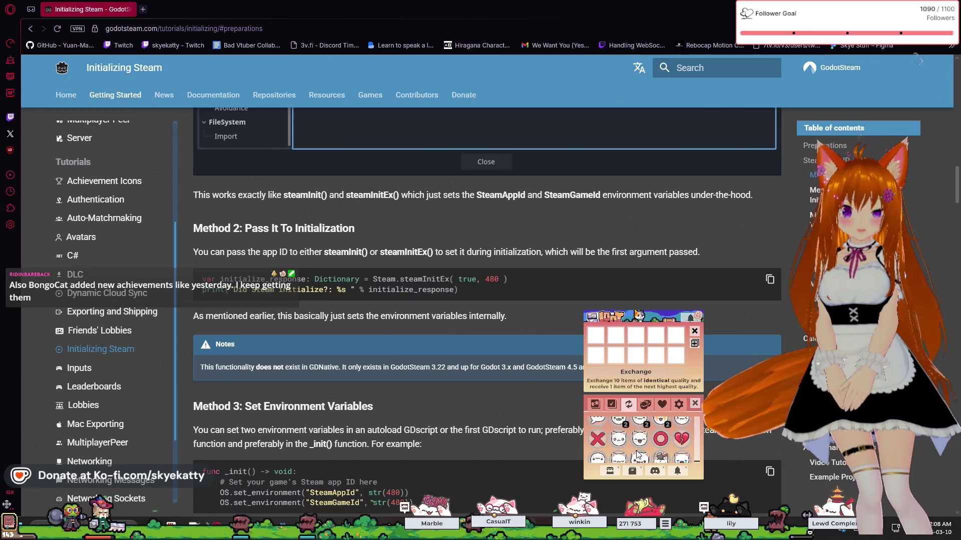
pyautogui.scroll(2, 637, 453)
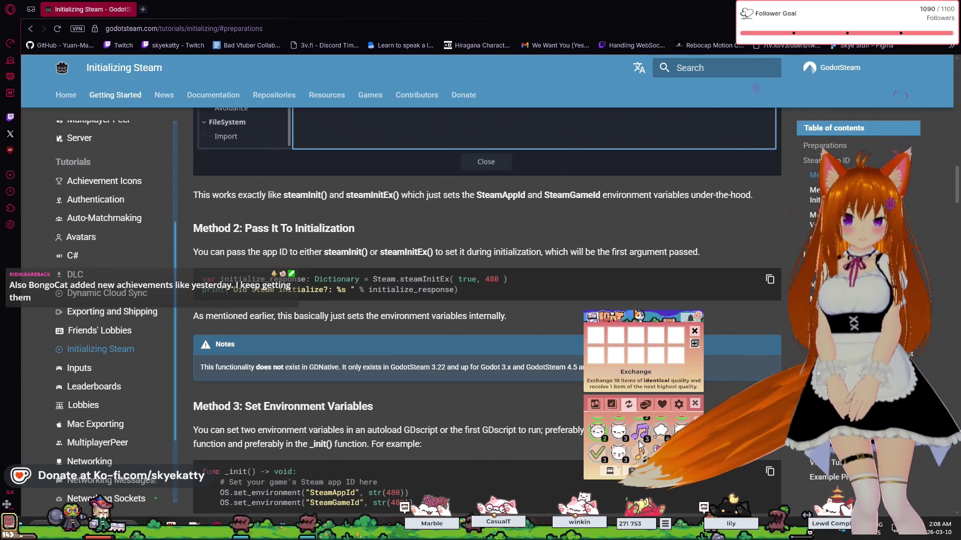
pyautogui.doubleClick(627, 443)
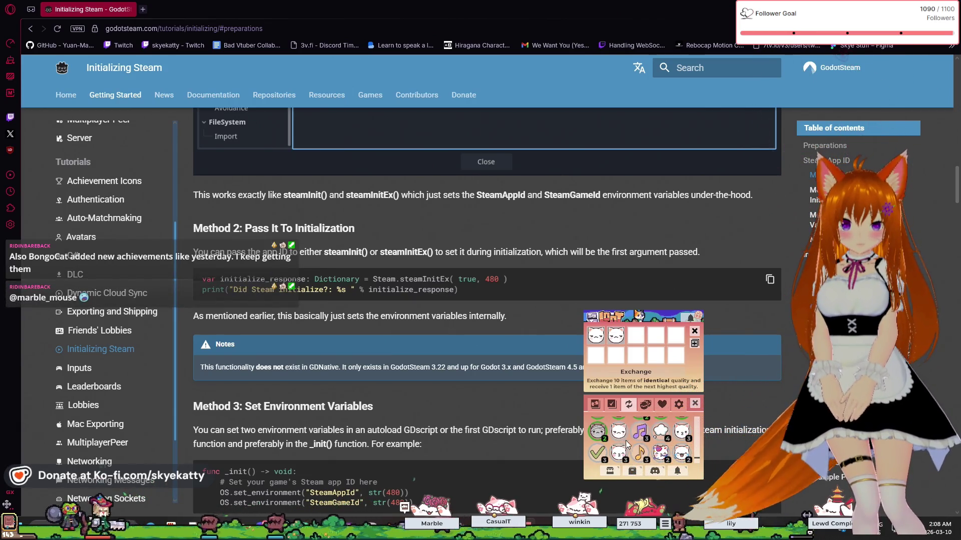
pyautogui.doubleClick(640, 433)
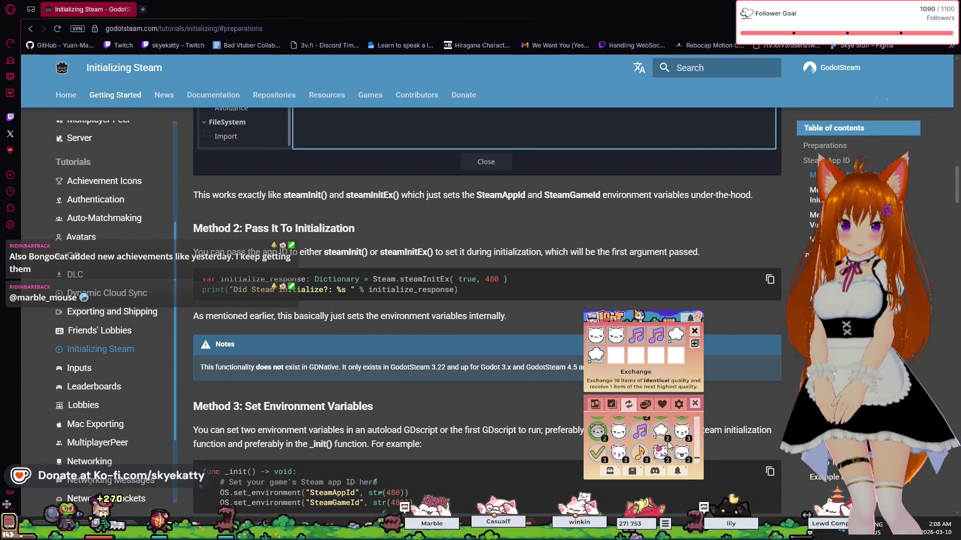
pyautogui.doubleClick(661, 434)
pyautogui.click(686, 436)
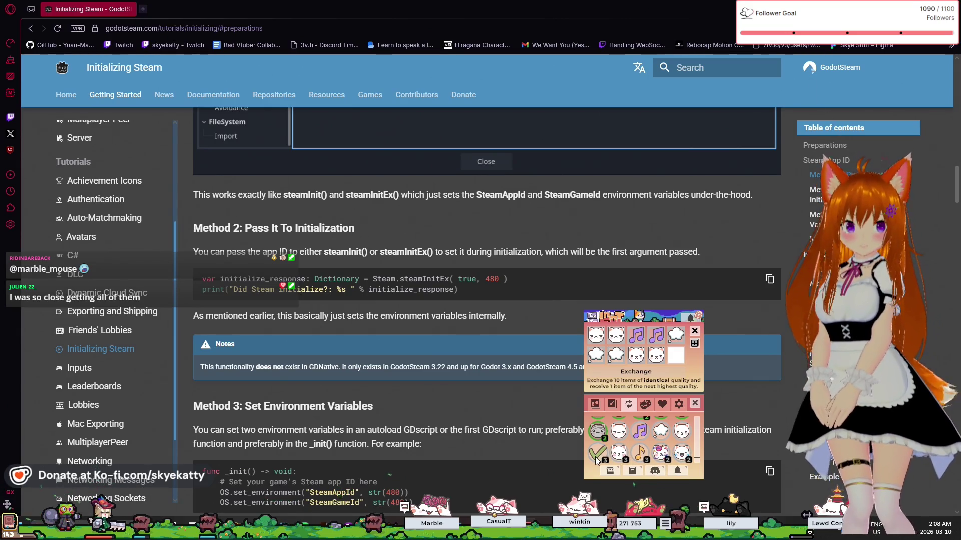
pyautogui.doubleClick(595, 457)
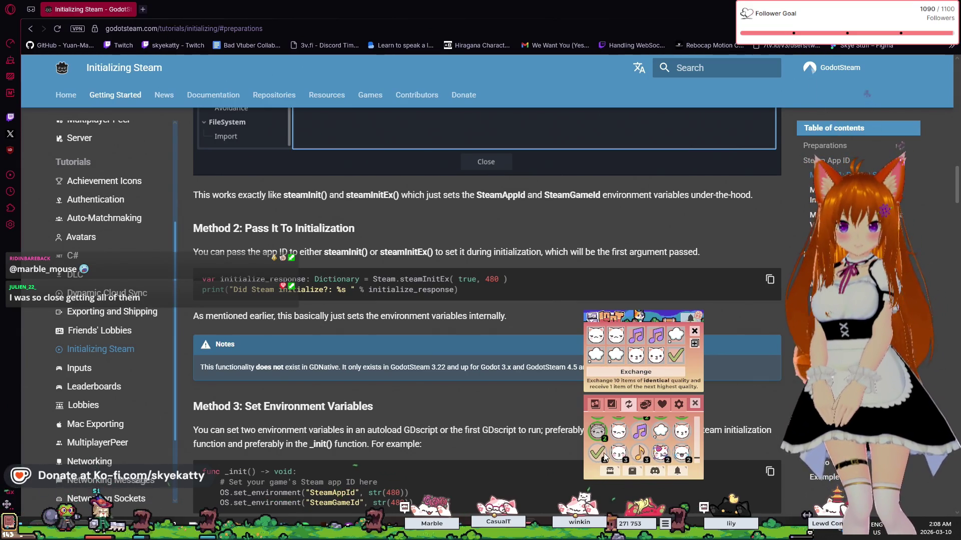
pyautogui.click(657, 377)
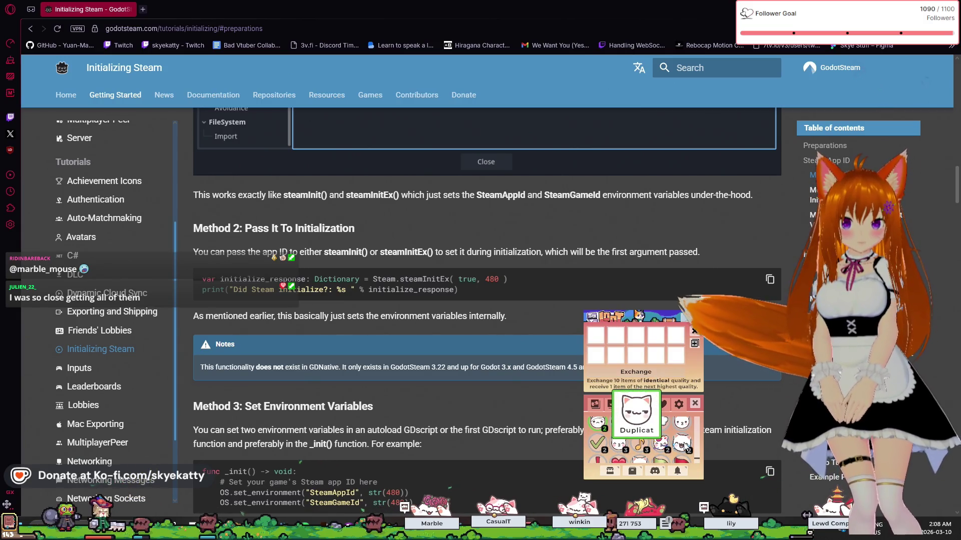
# Dismiss the Duplicat card and trade a second ten: checkmark, cats, music note, heart, exclamation
pyautogui.doubleClick(618, 443)
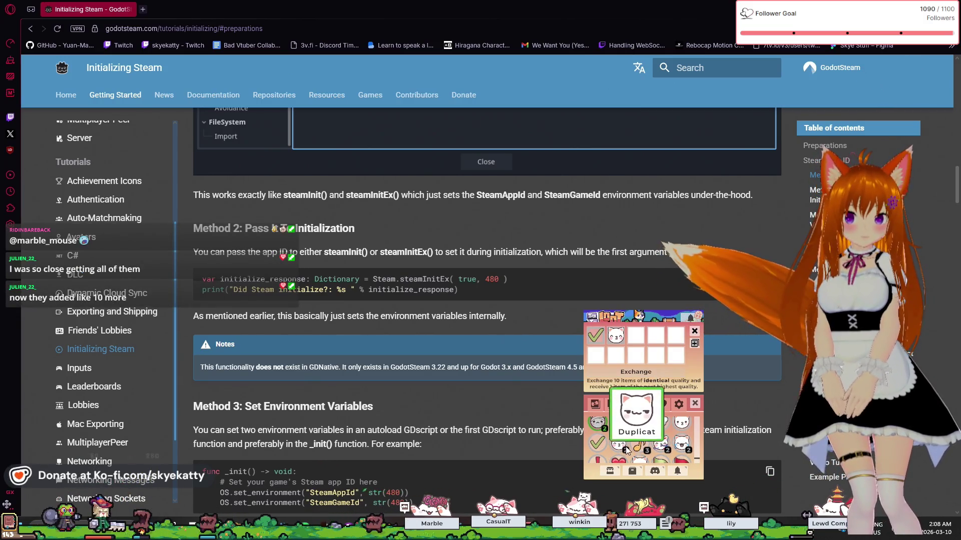
pyautogui.doubleClick(640, 443)
pyautogui.doubleClick(640, 446)
pyautogui.doubleClick(661, 445)
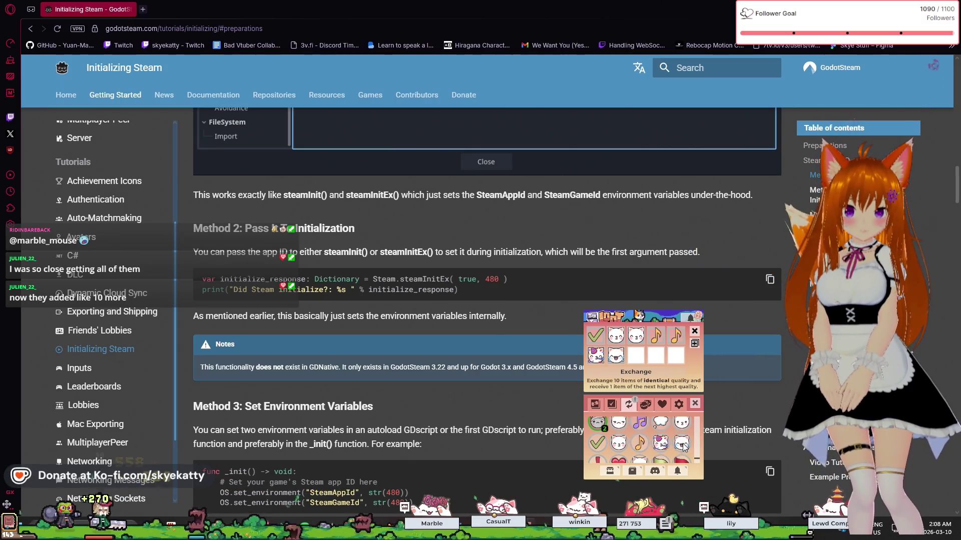
pyautogui.doubleClick(681, 448)
pyautogui.doubleClick(619, 445)
pyautogui.doubleClick(597, 444)
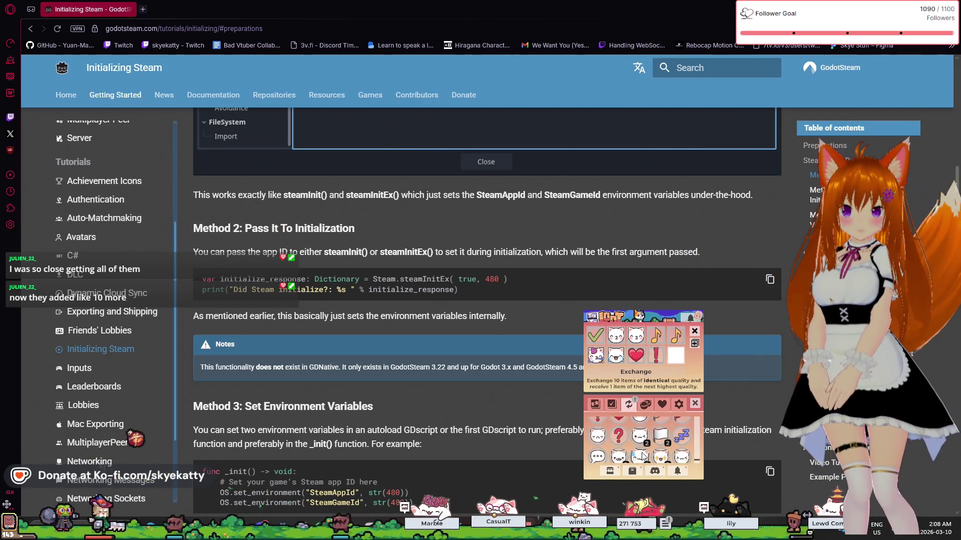
pyautogui.doubleClick(642, 441)
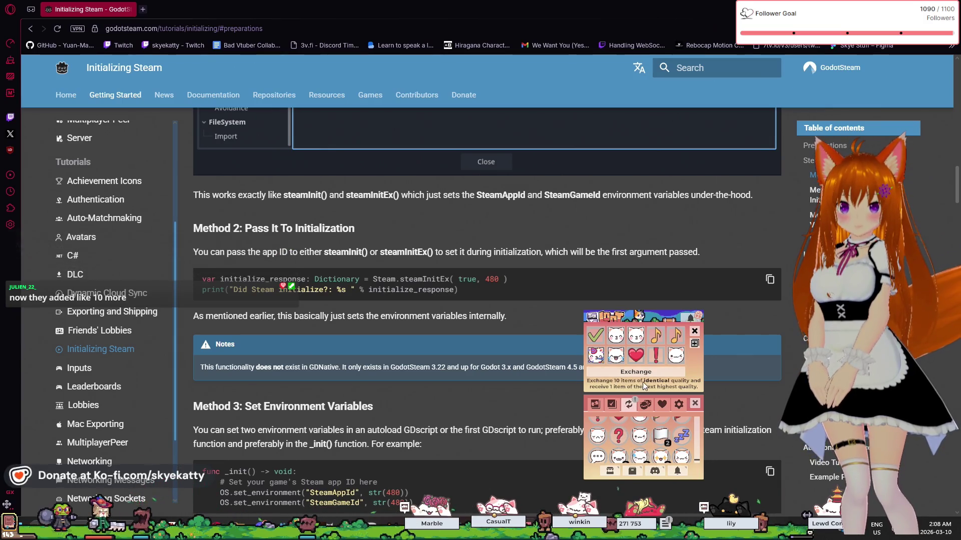
pyautogui.click(662, 371)
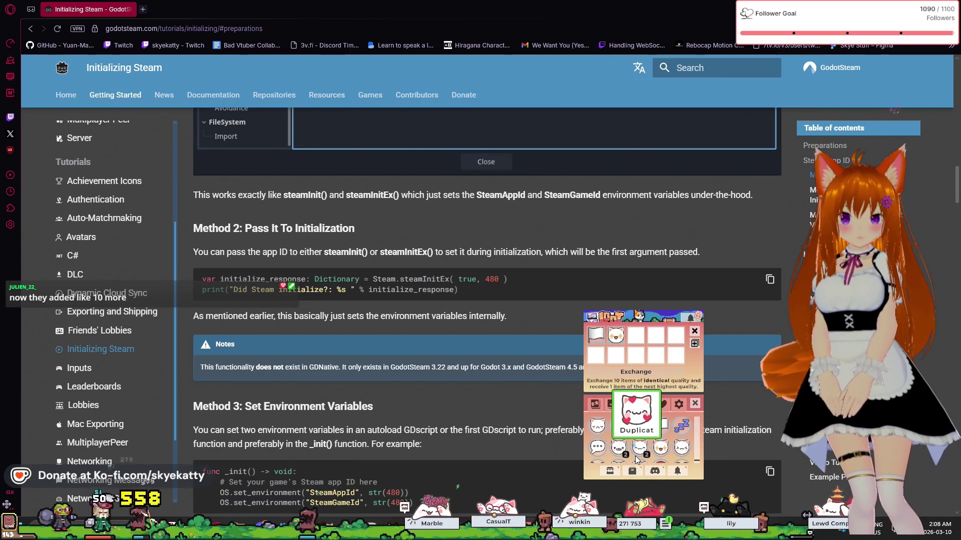
# Dismiss the new item card and add two cats and two red cats to the Exchange
pyautogui.doubleClick(623, 444)
pyautogui.doubleClick(622, 444)
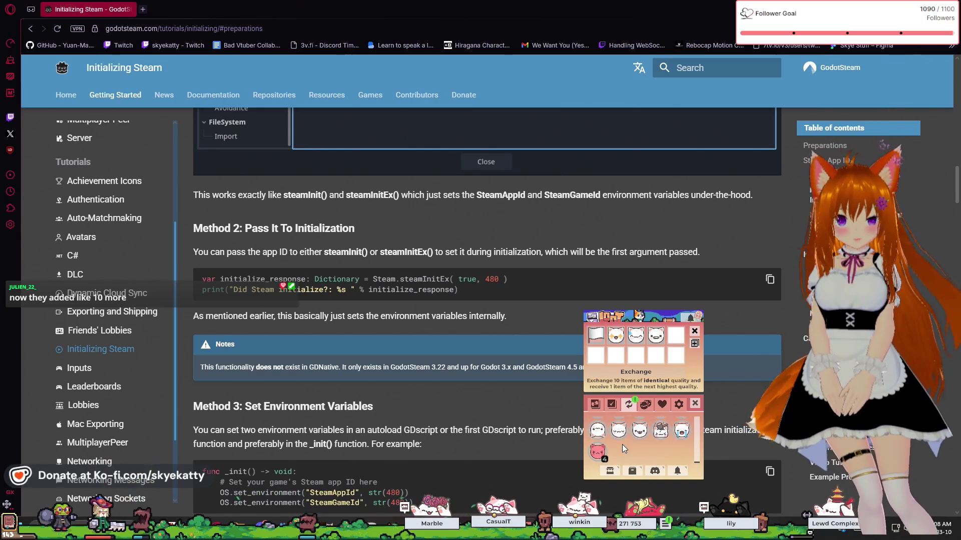
pyautogui.doubleClick(601, 453)
pyautogui.doubleClick(603, 458)
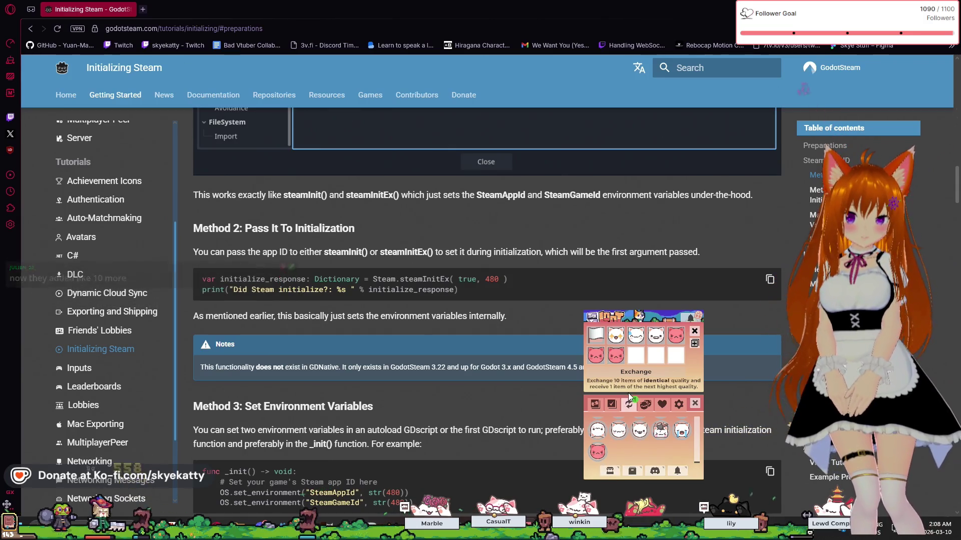
# Take the red cats, flag, glasses cat and white cat back out of the Exchange
pyautogui.doubleClick(617, 358)
pyautogui.doubleClick(595, 353)
pyautogui.doubleClick(622, 336)
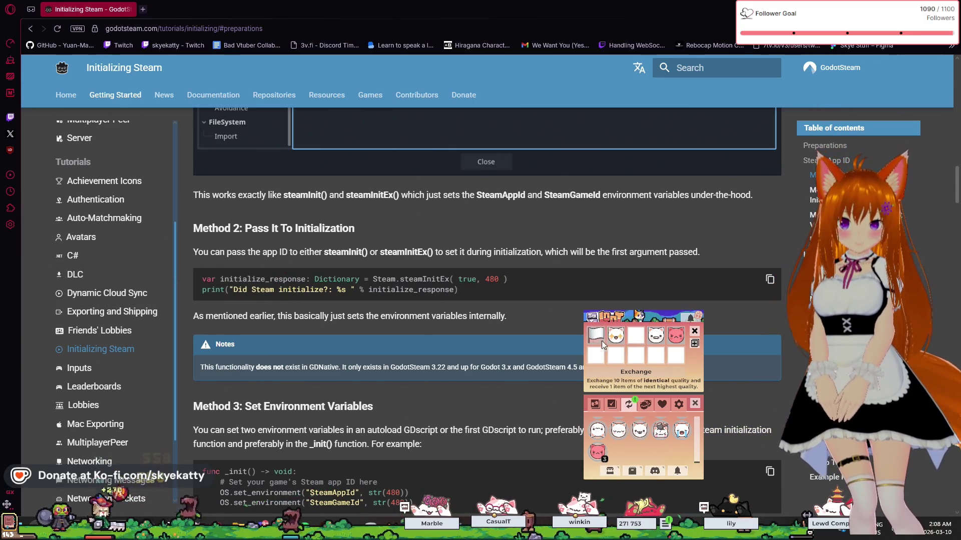
pyautogui.doubleClick(596, 335)
pyautogui.doubleClick(671, 340)
pyautogui.doubleClick(656, 337)
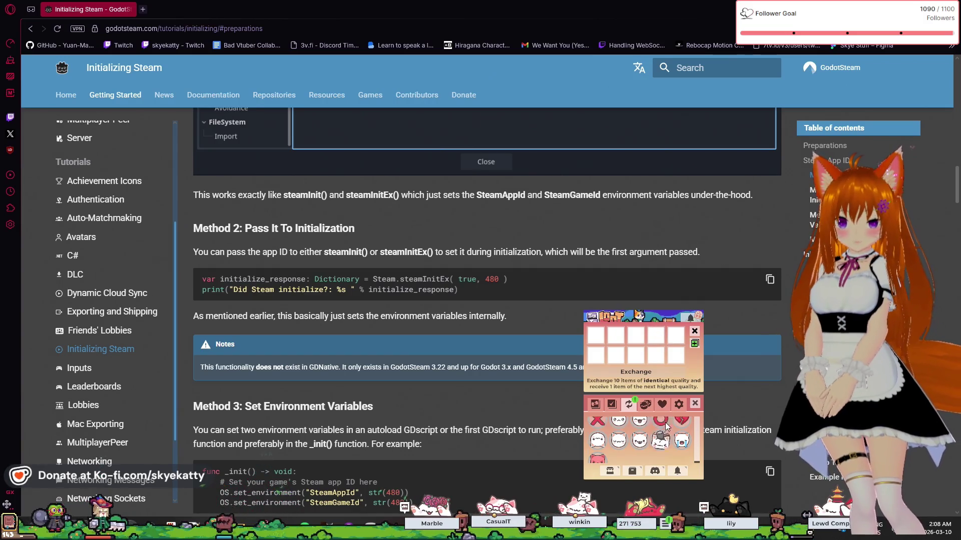
# Put the glasses cat, the flag and a white cat back into the Exchange
pyautogui.scroll(3, 642, 445)
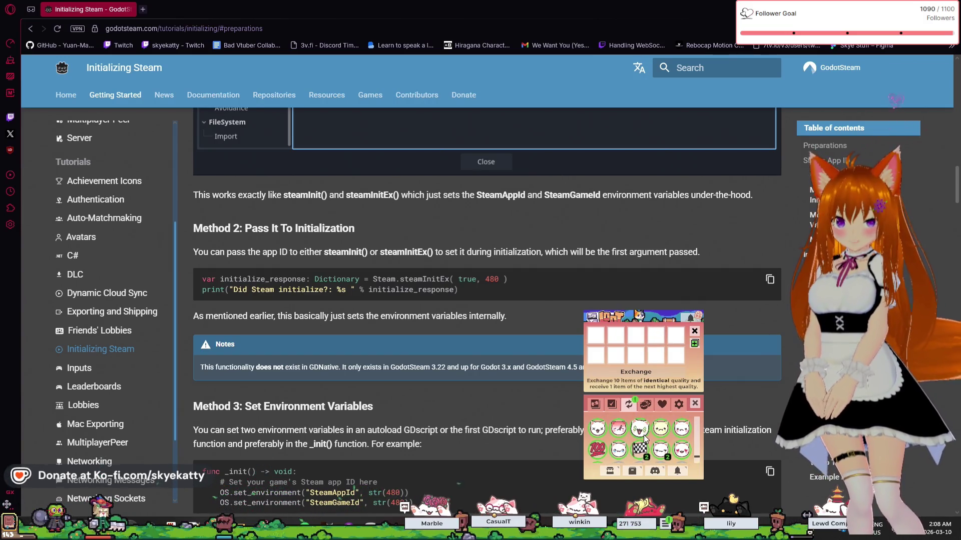
pyautogui.doubleClick(597, 451)
pyautogui.doubleClick(640, 429)
pyautogui.doubleClick(650, 437)
# Complete the set with two hearts, four meat items and a cat, then trade them
pyautogui.scroll(2, 644, 440)
pyautogui.scroll(2, 644, 440)
pyautogui.doubleClick(641, 435)
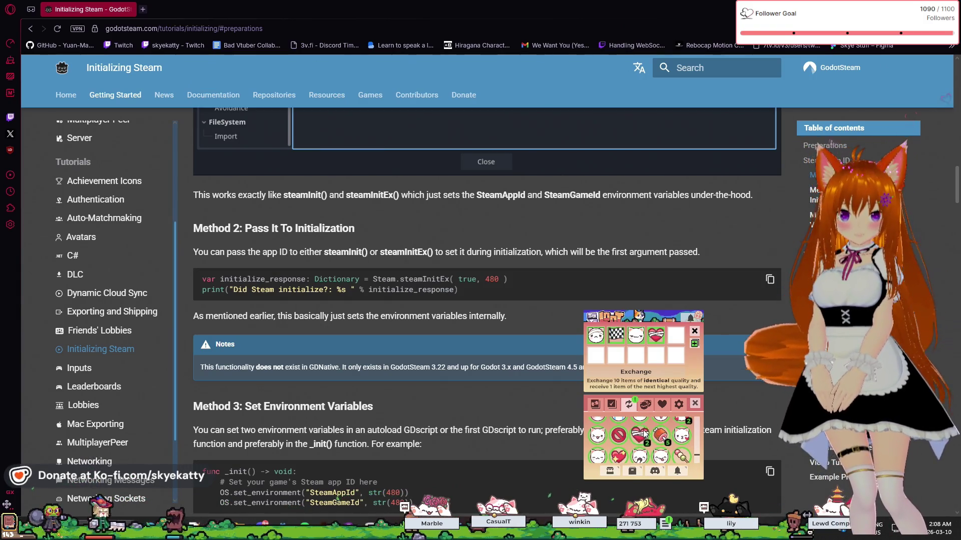
pyautogui.doubleClick(640, 435)
pyautogui.doubleClick(660, 437)
pyautogui.doubleClick(662, 437)
pyautogui.doubleClick(660, 436)
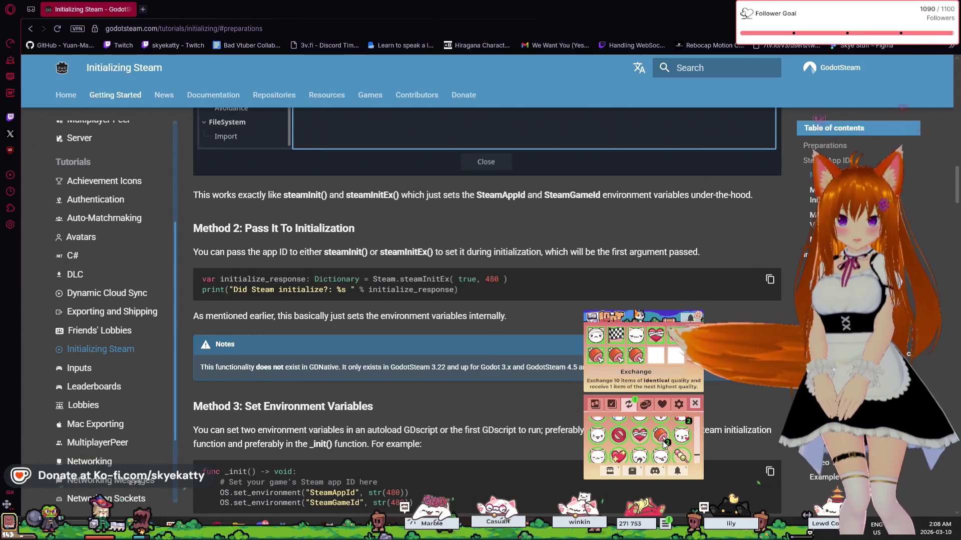
pyautogui.doubleClick(660, 437)
pyautogui.scroll(1, 683, 437)
pyautogui.doubleClick(681, 436)
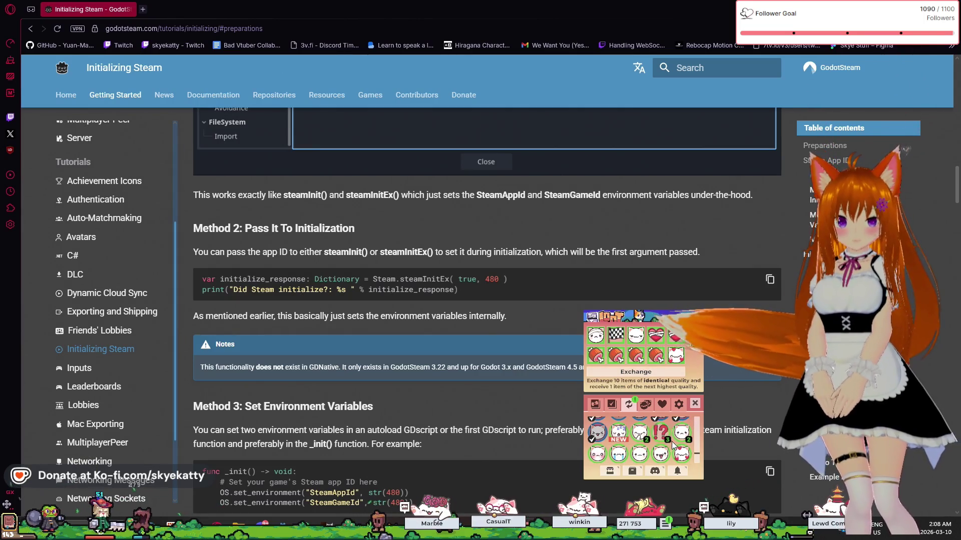
pyautogui.click(666, 371)
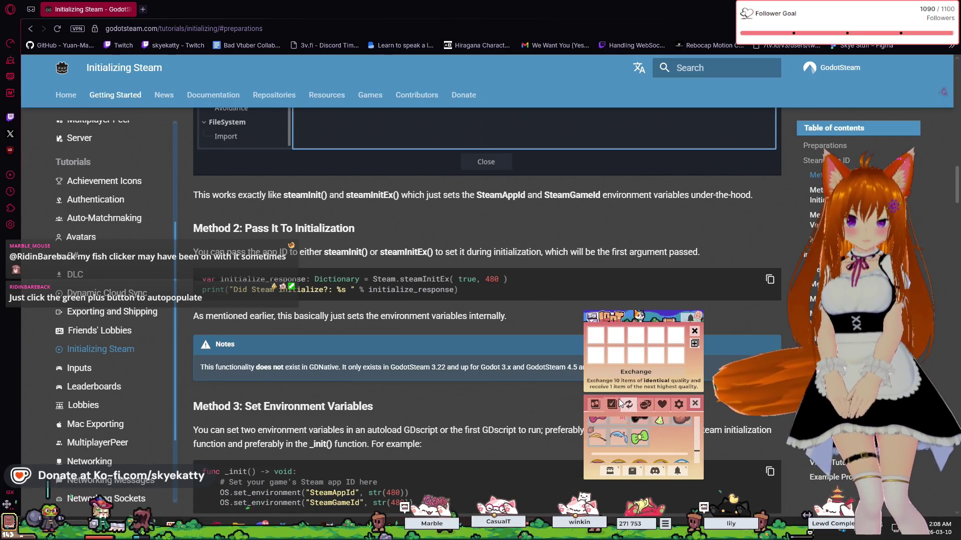
pyautogui.click(596, 405)
pyautogui.click(615, 347)
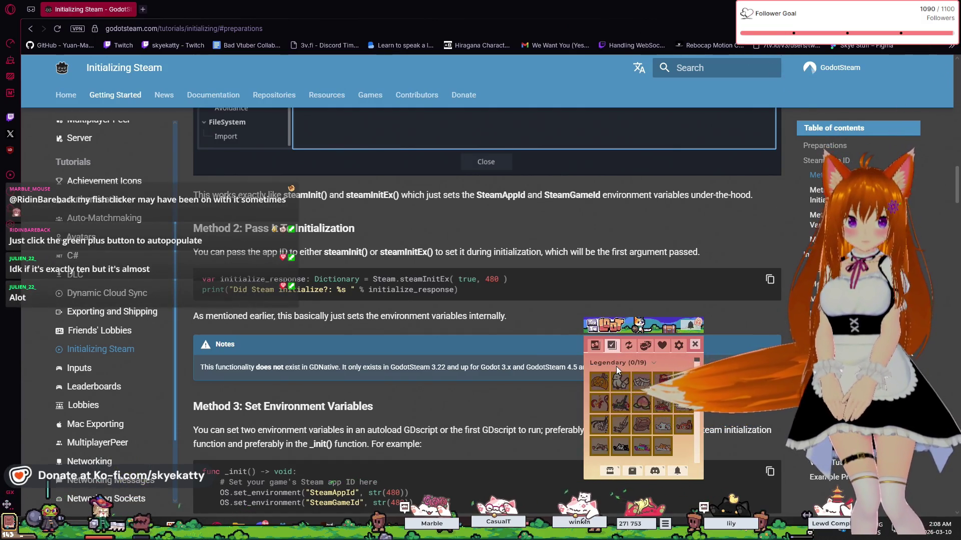
pyautogui.click(627, 346)
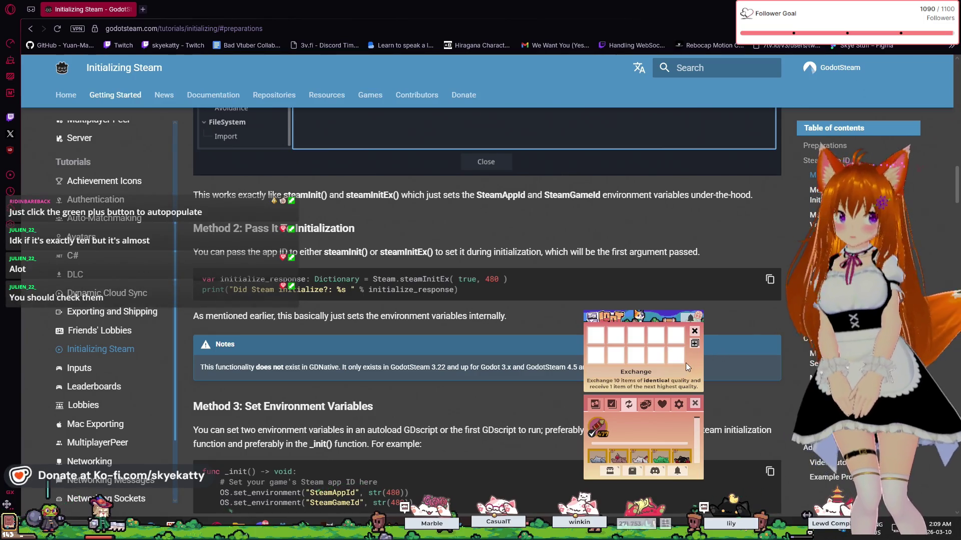
pyautogui.scroll(-2, 654, 418)
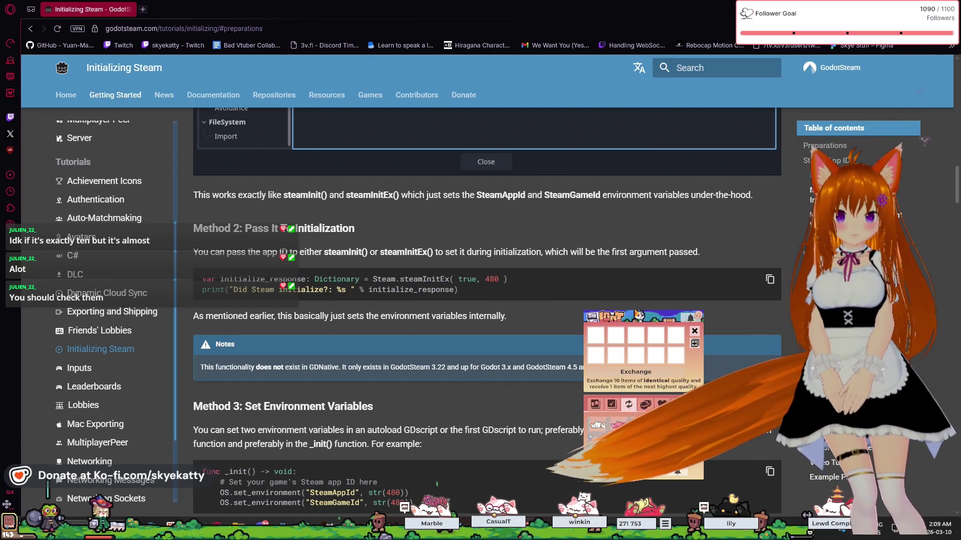
pyautogui.click(693, 346)
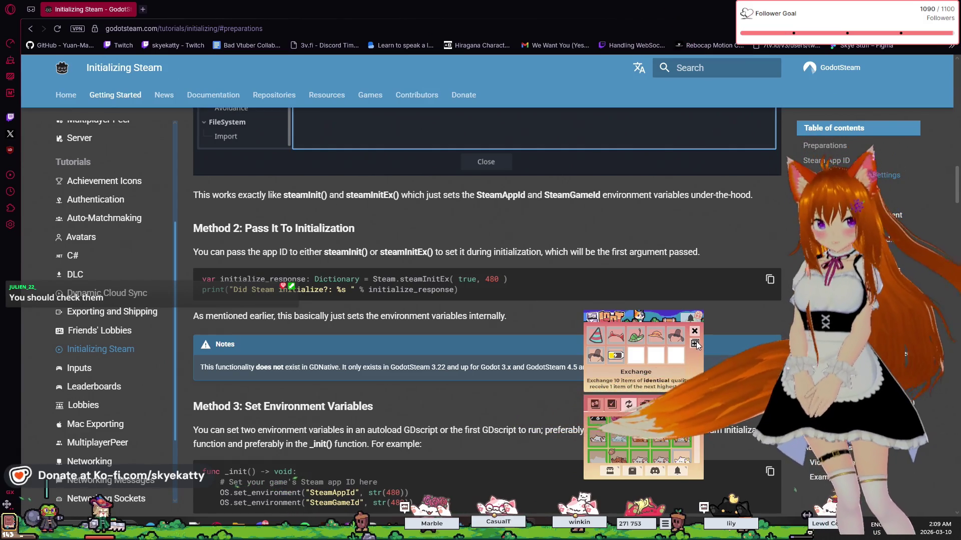
pyautogui.click(615, 355)
pyautogui.click(602, 356)
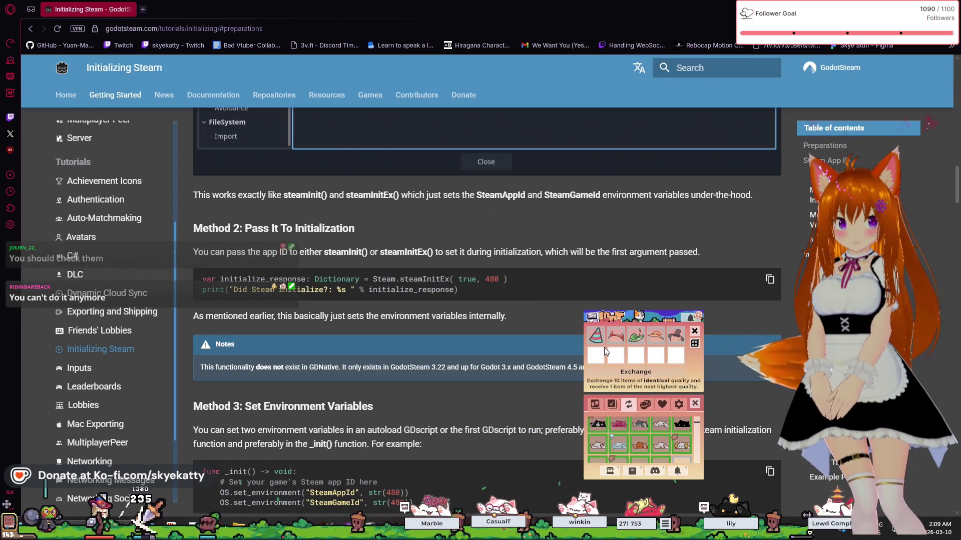
pyautogui.click(602, 340)
pyautogui.click(677, 338)
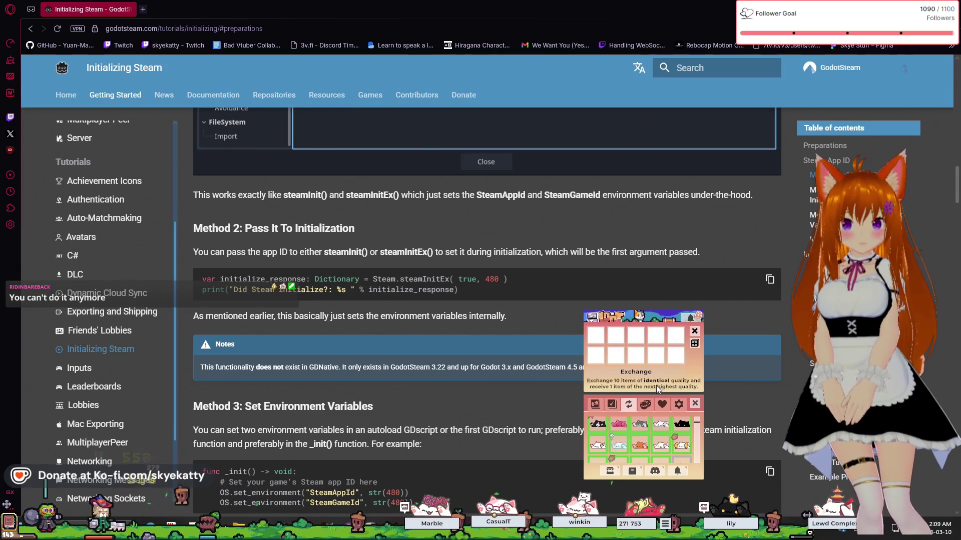
# Leave the Exchange, pick a new cat in the cat stickers tab to equip, and close the inventory window
pyautogui.click(595, 405)
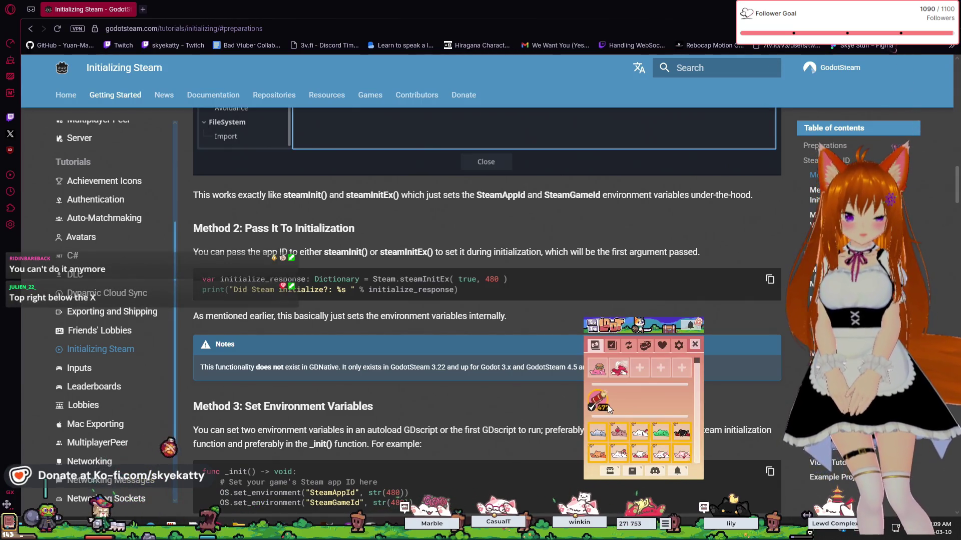
pyautogui.click(612, 349)
pyautogui.scroll(-5, 629, 381)
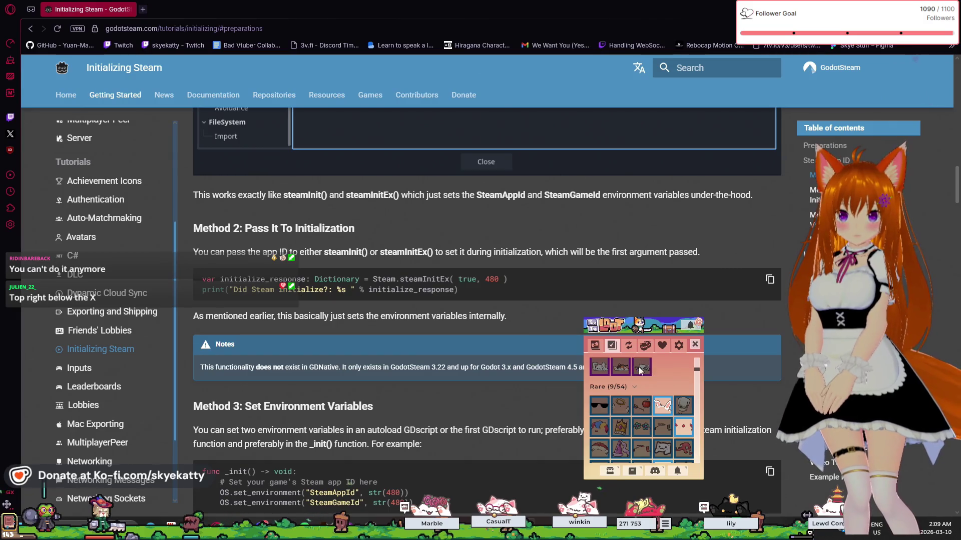
pyautogui.click(599, 346)
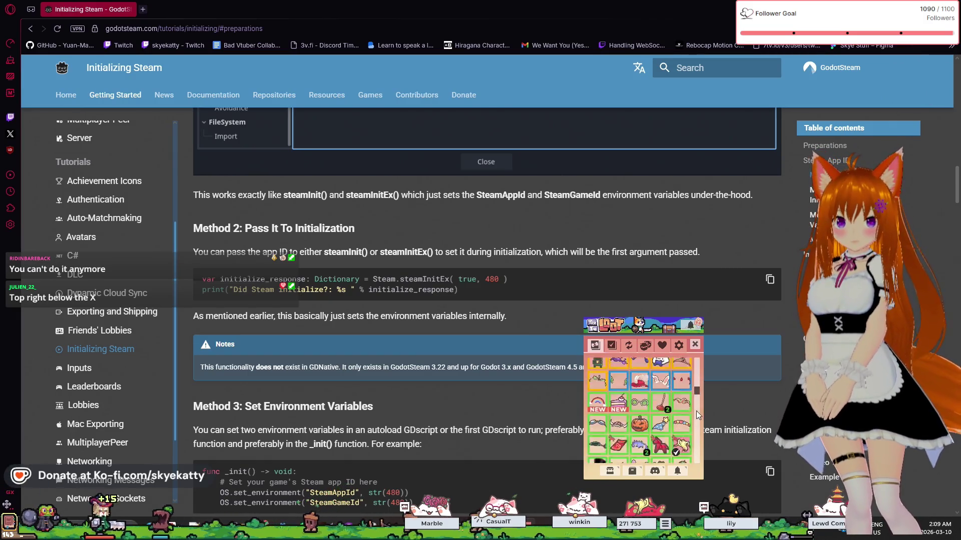
pyautogui.scroll(10, 661, 430)
pyautogui.scroll(-2, 651, 420)
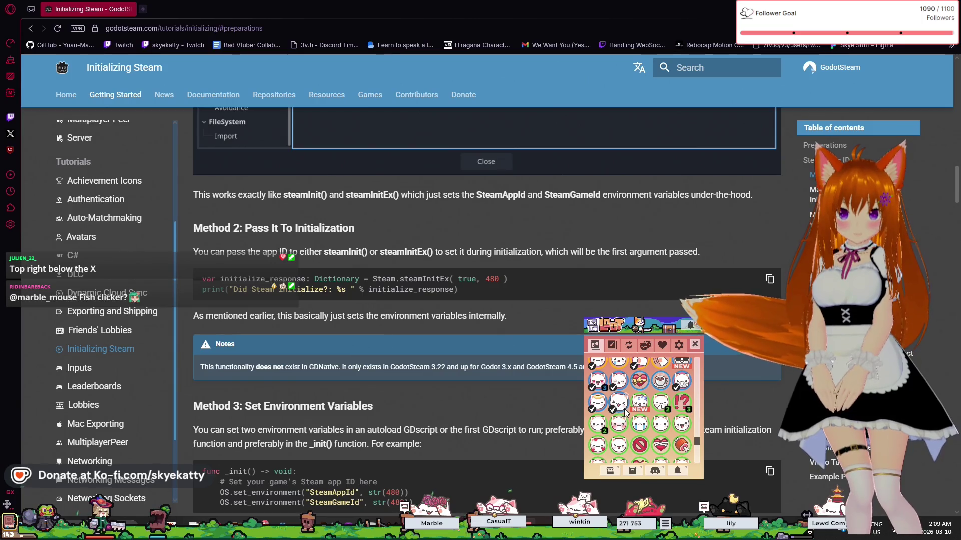
pyautogui.scroll(2, 628, 414)
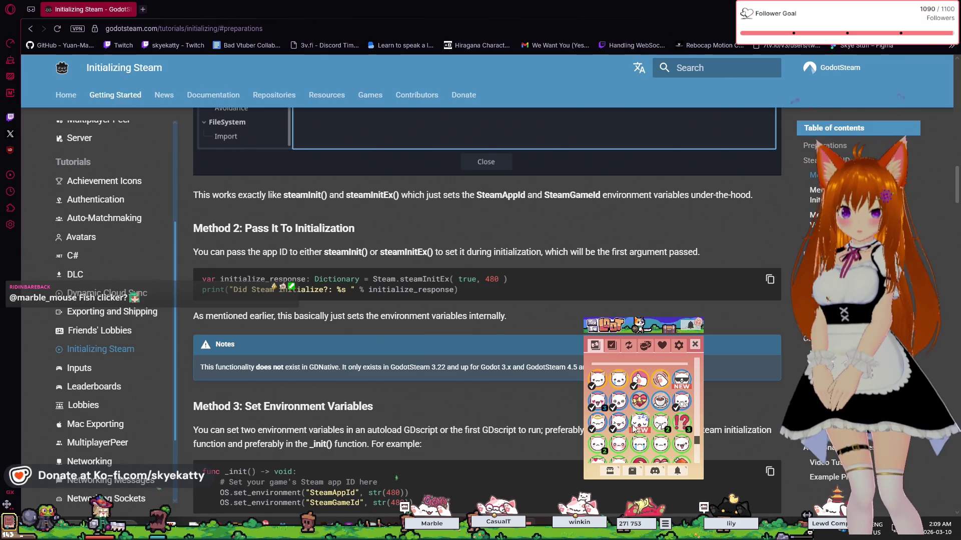
pyautogui.click(685, 382)
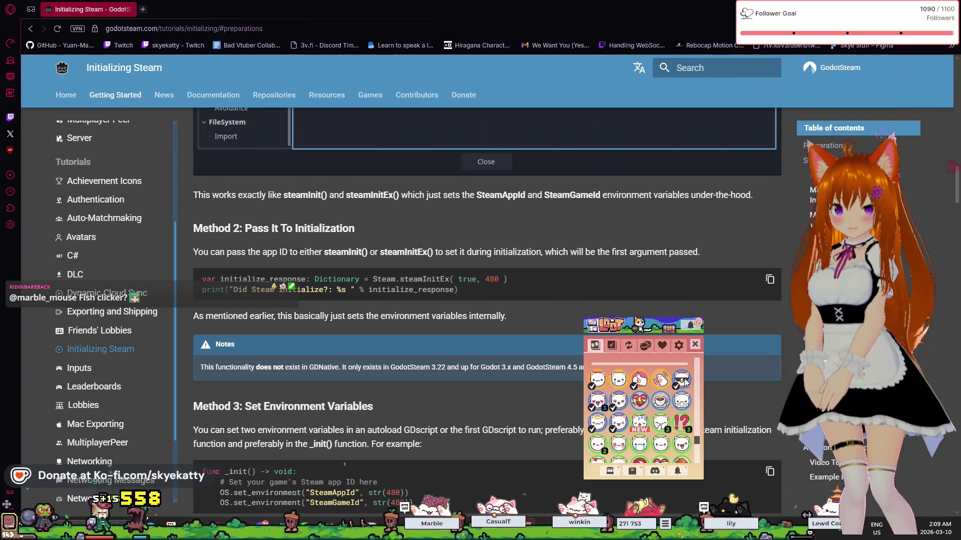
pyautogui.click(695, 348)
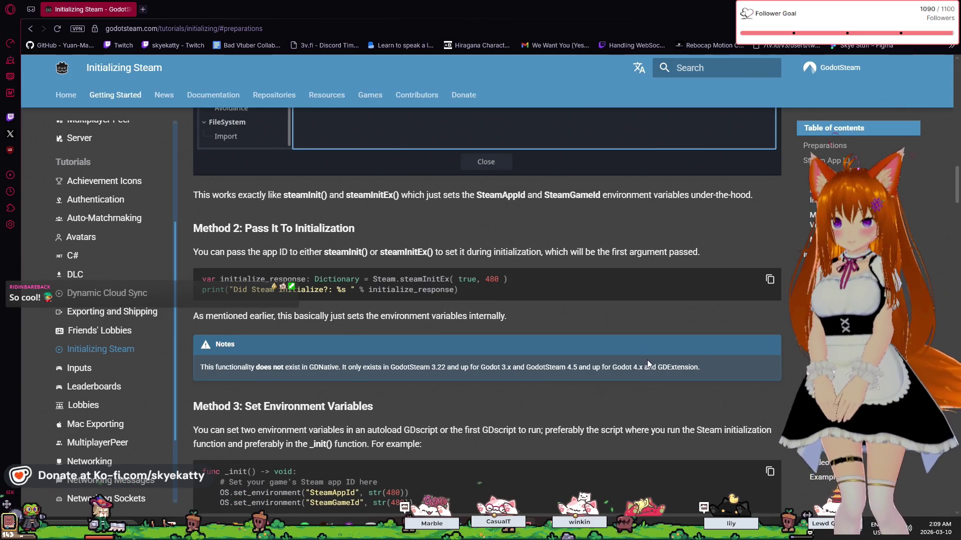
pyautogui.scroll(1, 648, 364)
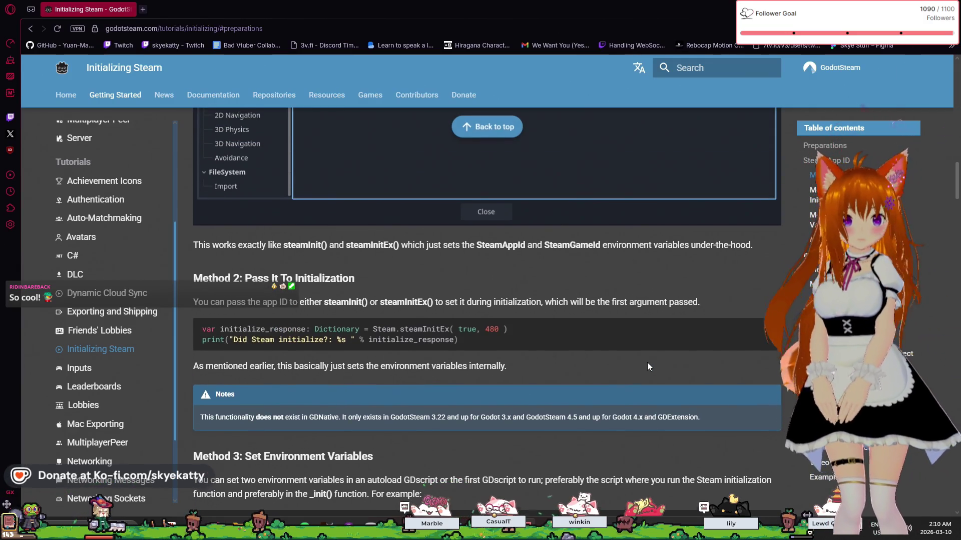
pyautogui.scroll(-1, 647, 367)
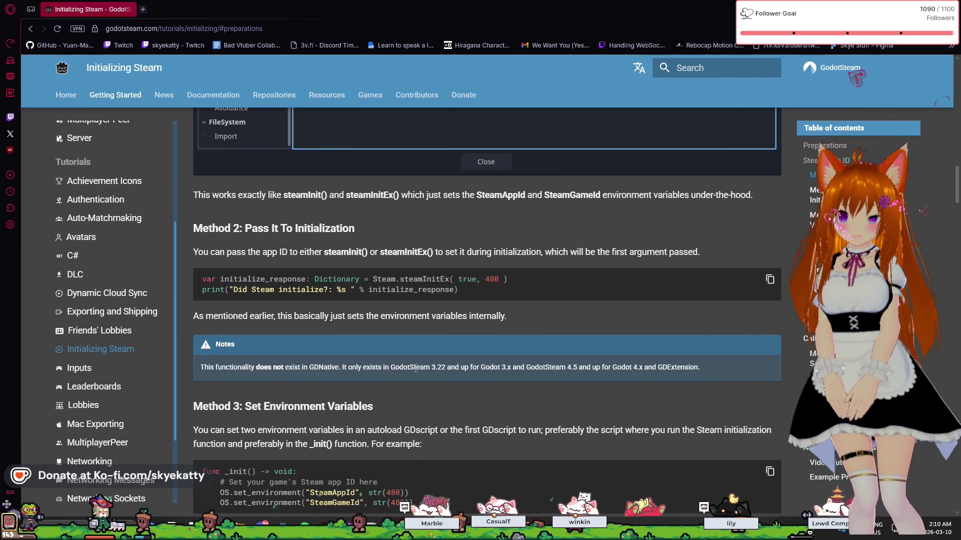
pyautogui.scroll(-1, 416, 369)
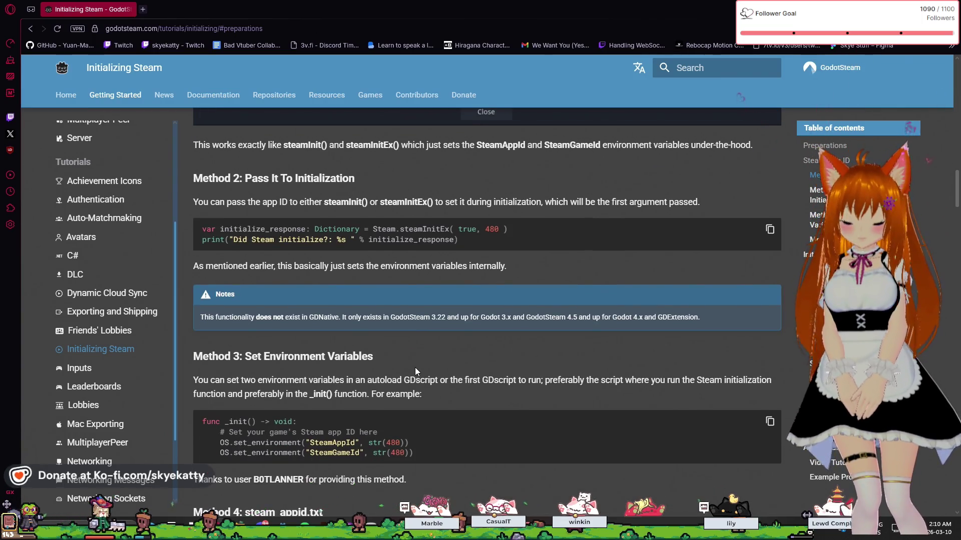
pyautogui.scroll(-1, 419, 371)
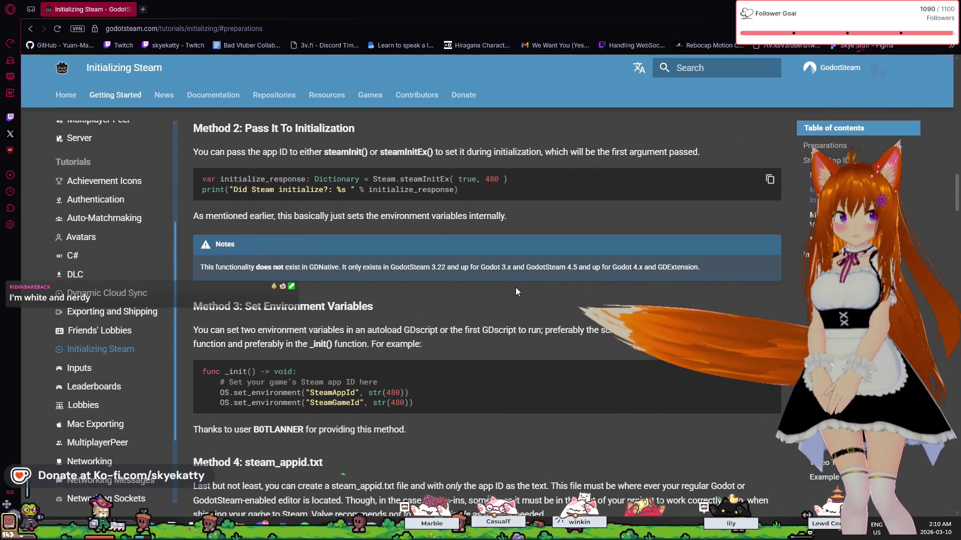
pyautogui.scroll(-1, 516, 288)
pyautogui.scroll(1, 517, 292)
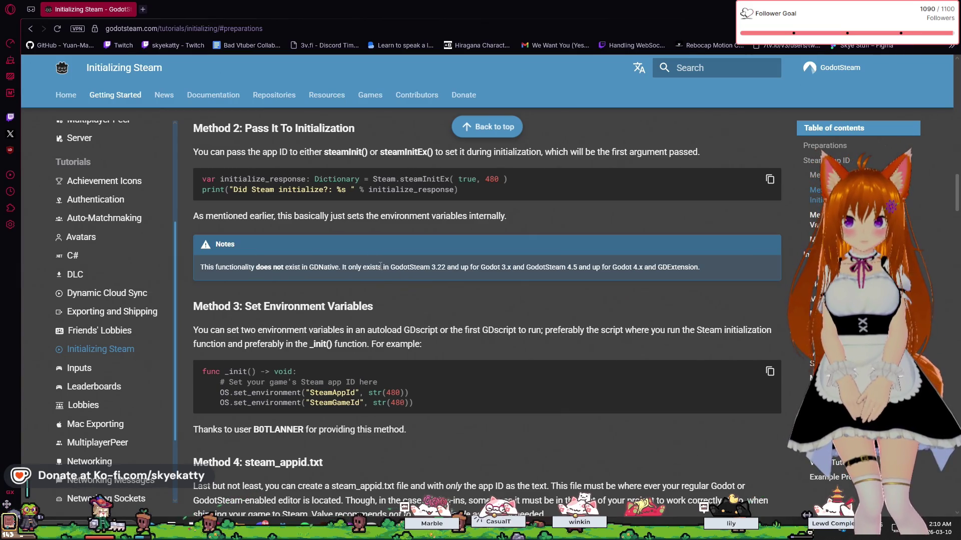
pyautogui.scroll(-1, 321, 265)
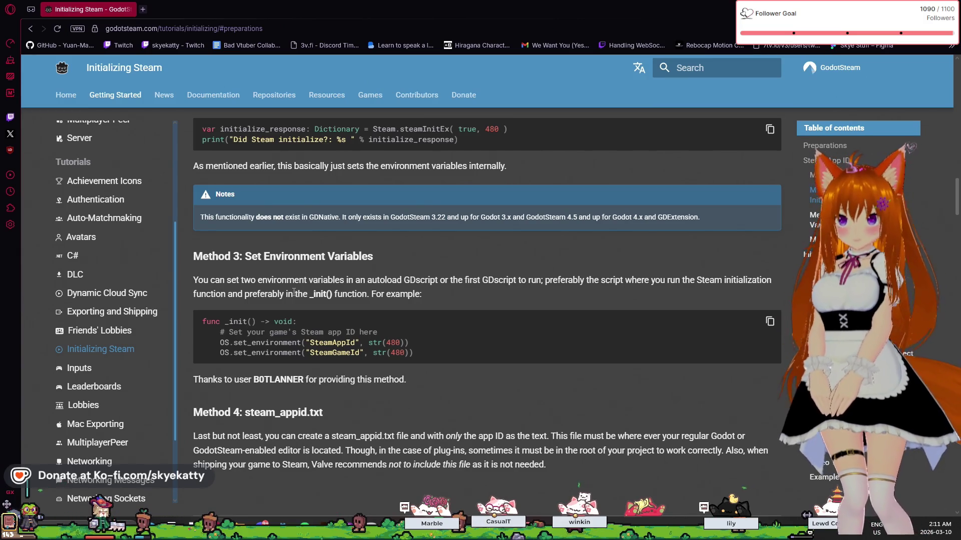
# Select and highlight words in the Method 3 text while reading, then clear the selection
pyautogui.click(356, 278)
pyautogui.doubleClick(533, 281)
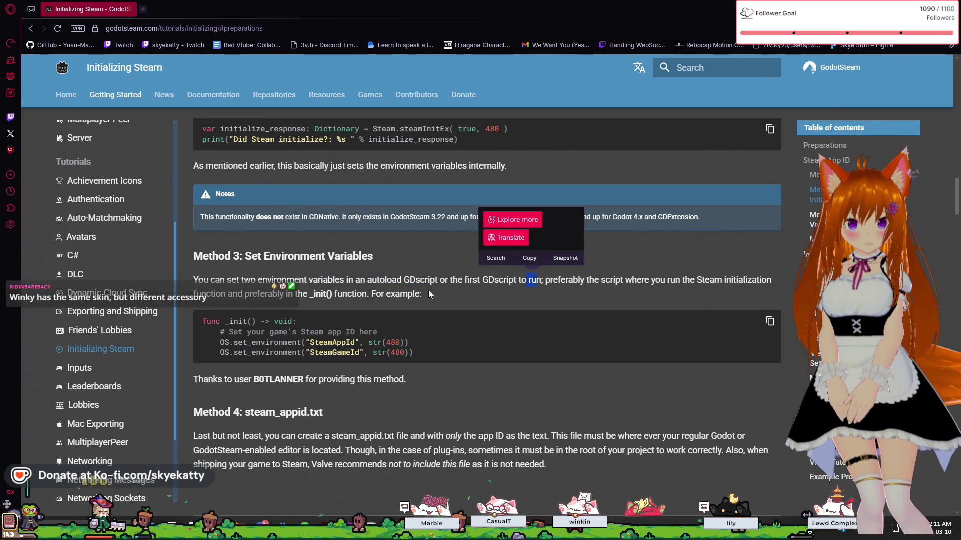
pyautogui.click(429, 285)
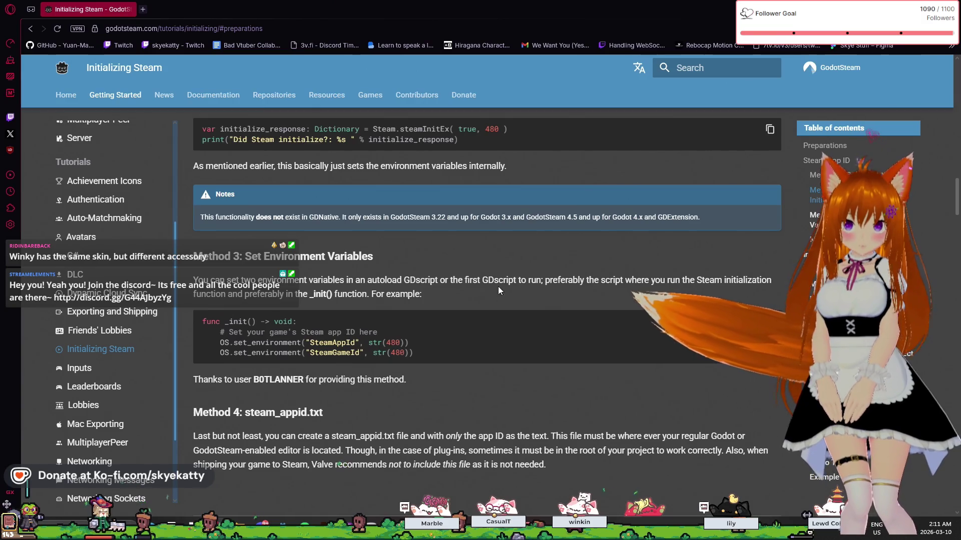
pyautogui.moveTo(651, 280)
pyautogui.mouseDown()
pyautogui.moveTo(545, 281)
pyautogui.moveTo(652, 289)
pyautogui.moveTo(661, 279)
pyautogui.mouseUp()
pyautogui.click(721, 294)
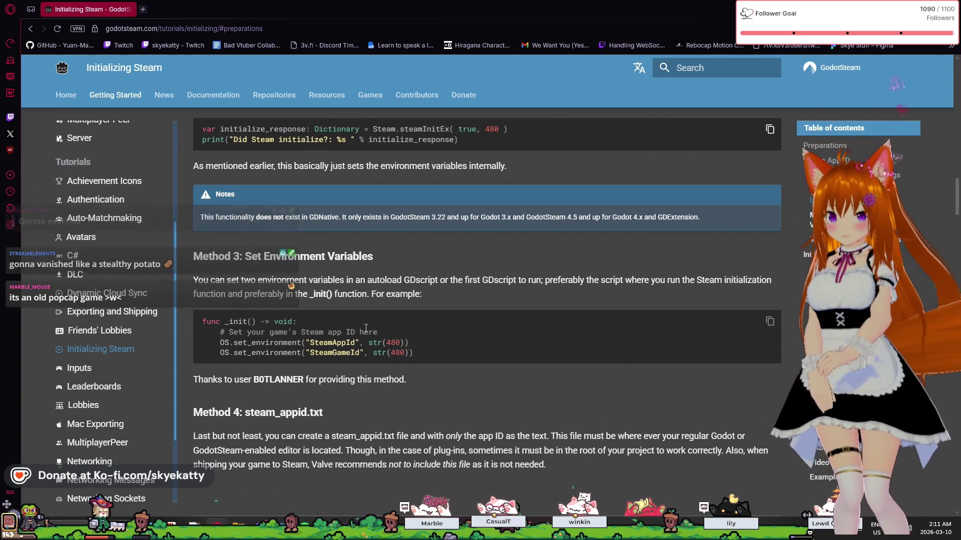
# Scroll the Initializing Steam page down to the Initialize Steam heading and Method 1: Project Settings
pyautogui.scroll(-2, 367, 323)
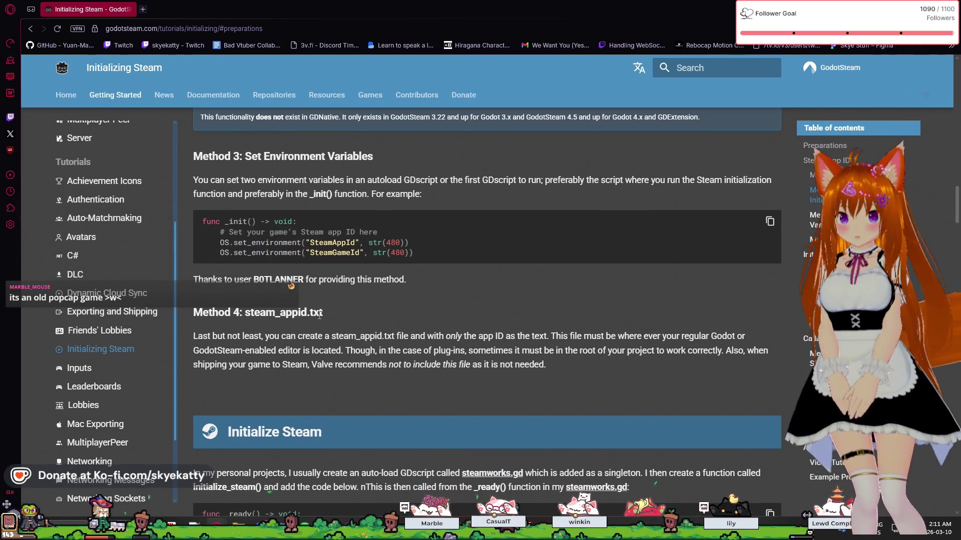
pyautogui.scroll(-1, 319, 315)
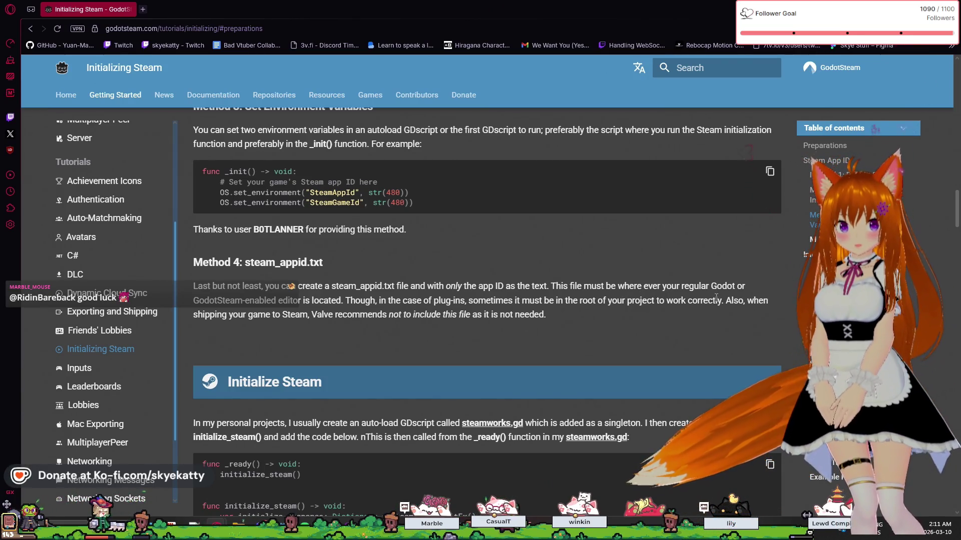
pyautogui.scroll(-1, 624, 297)
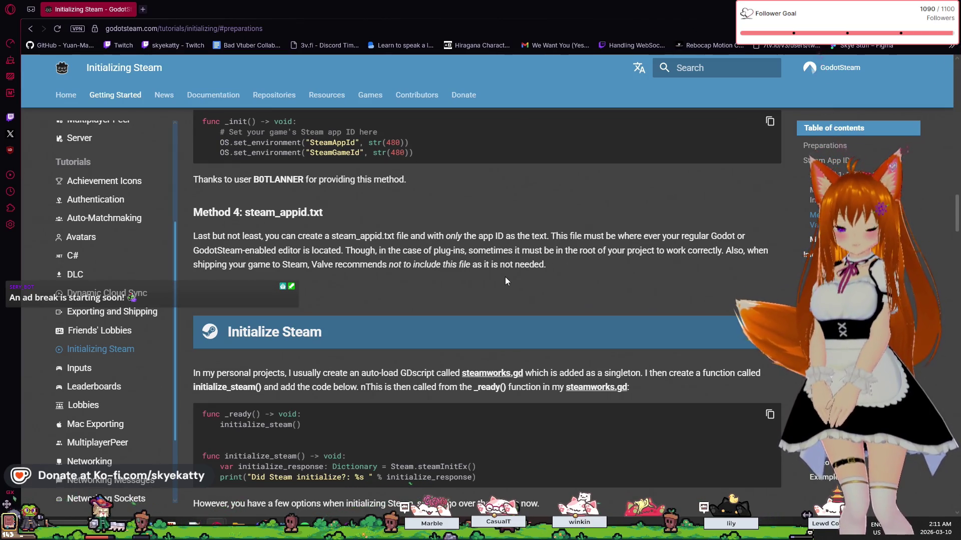
pyautogui.scroll(-2, 506, 277)
pyautogui.scroll(-1, 506, 281)
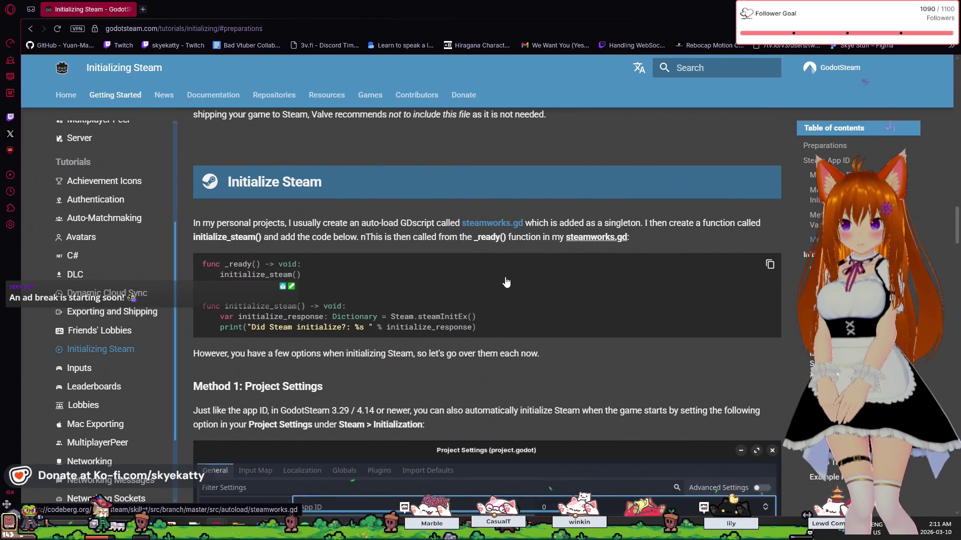
pyautogui.scroll(-1, 505, 281)
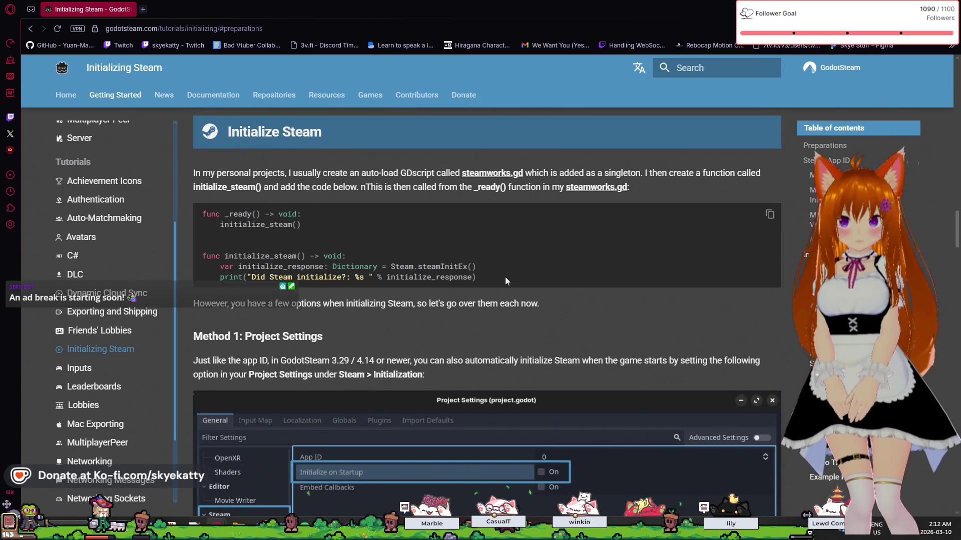
pyautogui.scroll(-1, 505, 281)
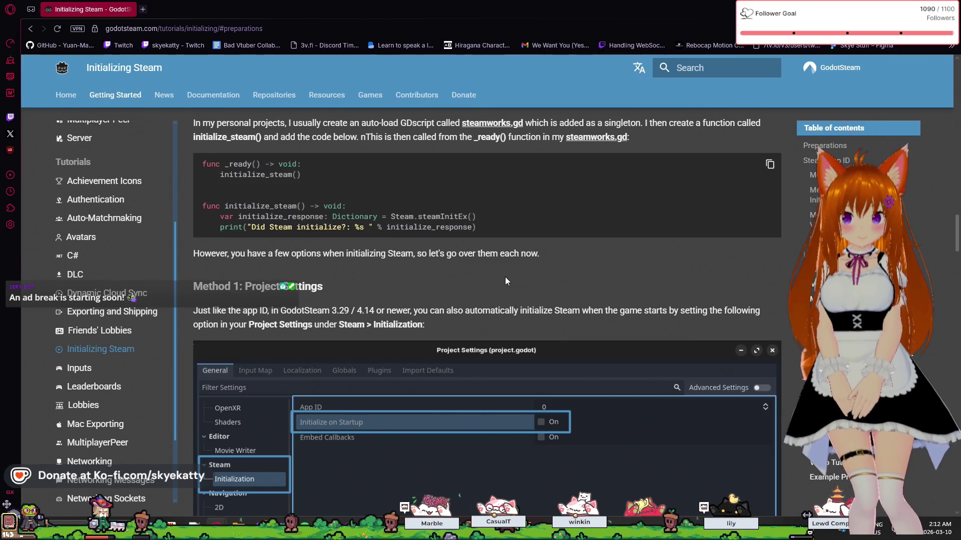
pyautogui.scroll(1, 505, 282)
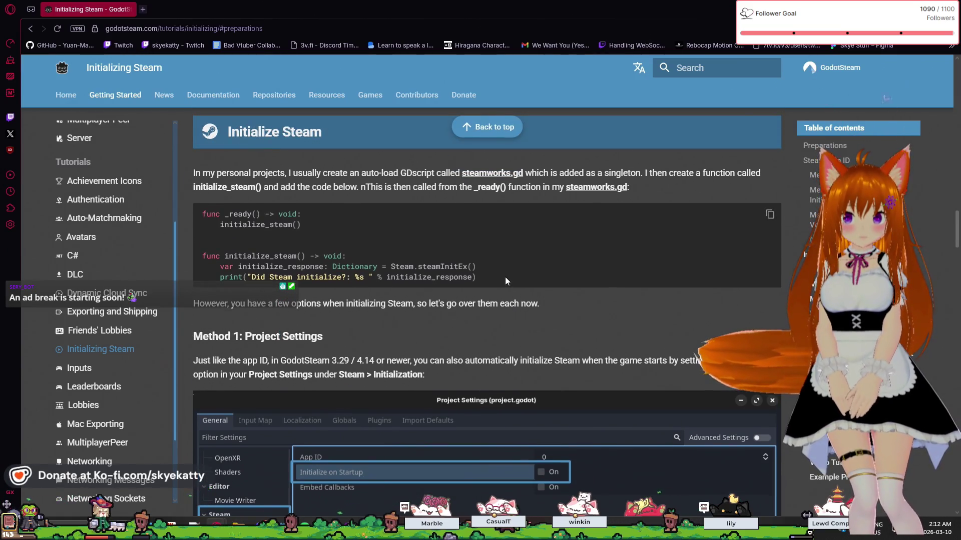
pyautogui.scroll(4, 506, 281)
pyautogui.scroll(3, 505, 280)
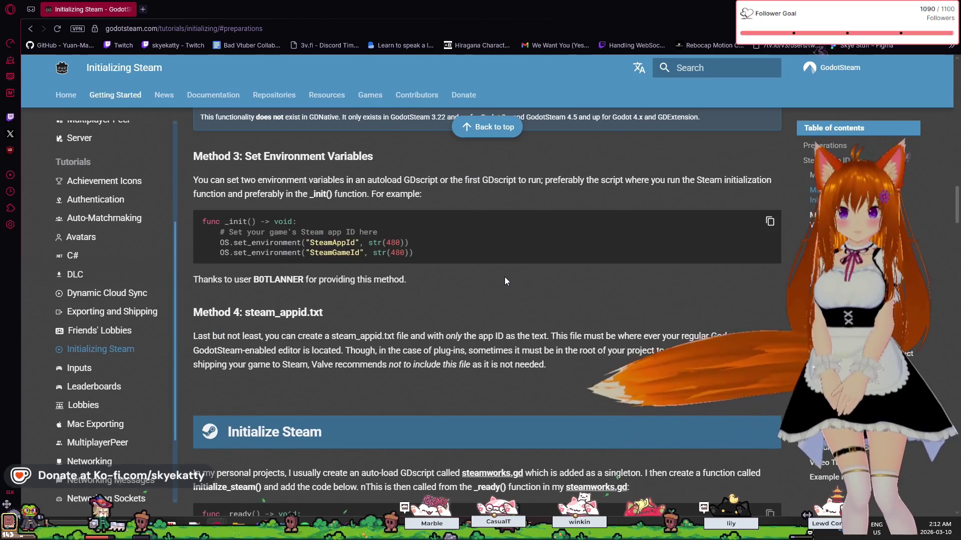
pyautogui.scroll(7, 505, 280)
pyautogui.scroll(9, 504, 277)
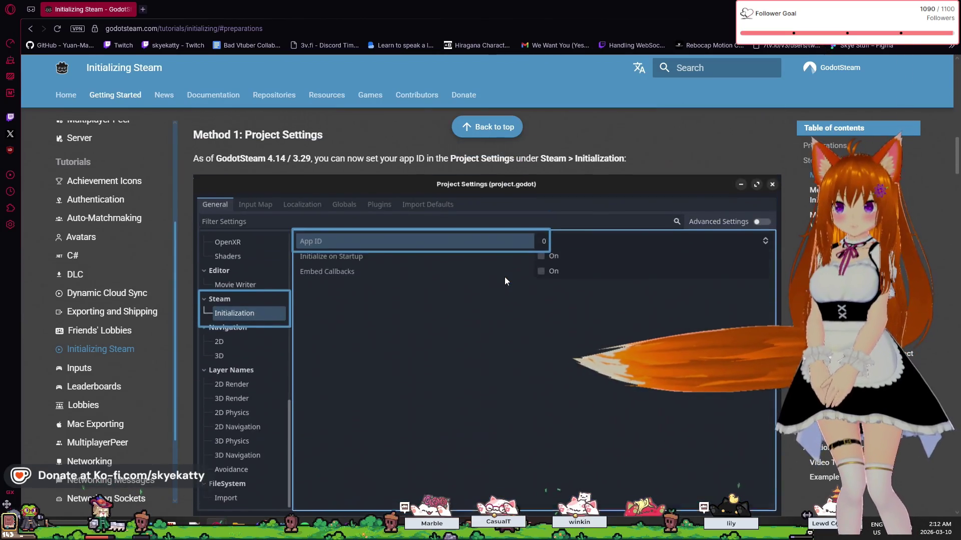
pyautogui.scroll(-4, 504, 278)
pyautogui.scroll(3, 505, 277)
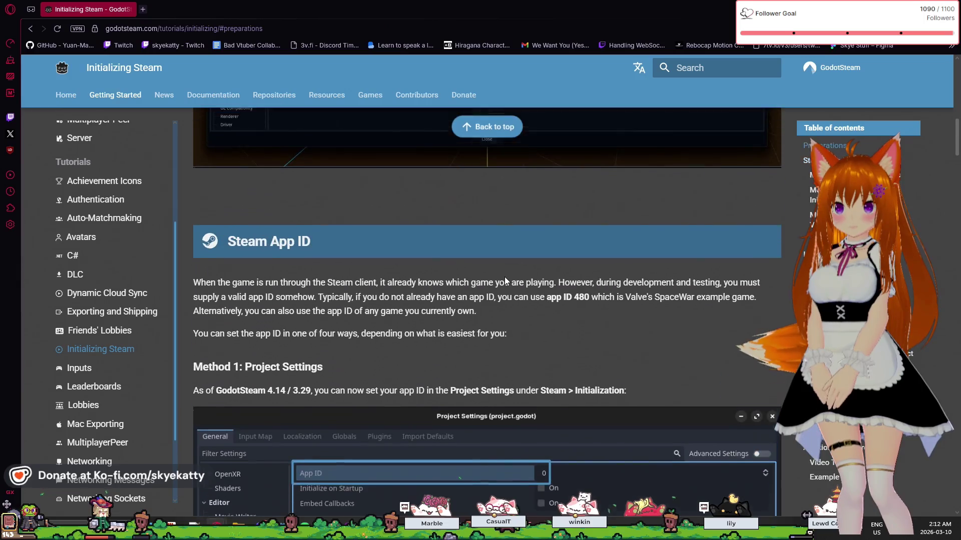
pyautogui.scroll(-8, 505, 277)
pyautogui.scroll(-7, 510, 255)
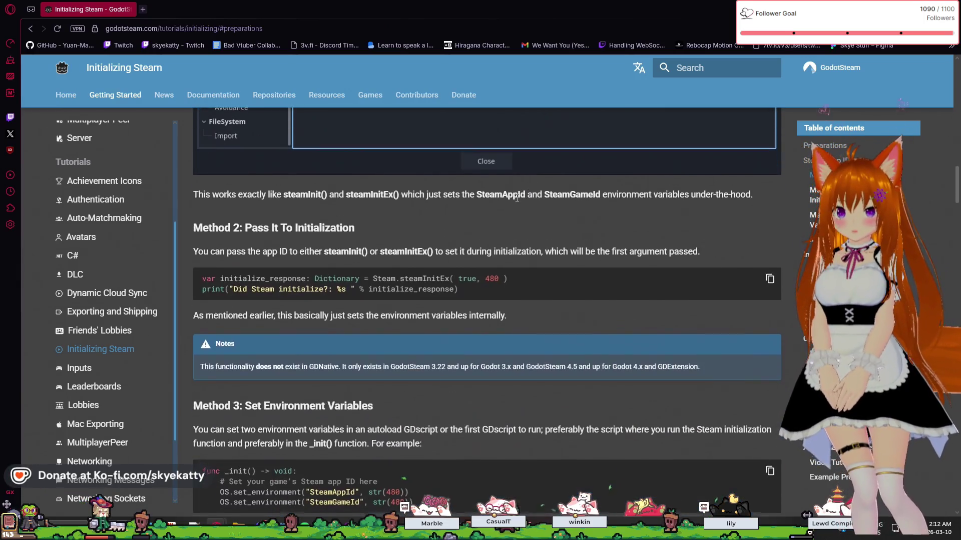
pyautogui.scroll(3, 517, 200)
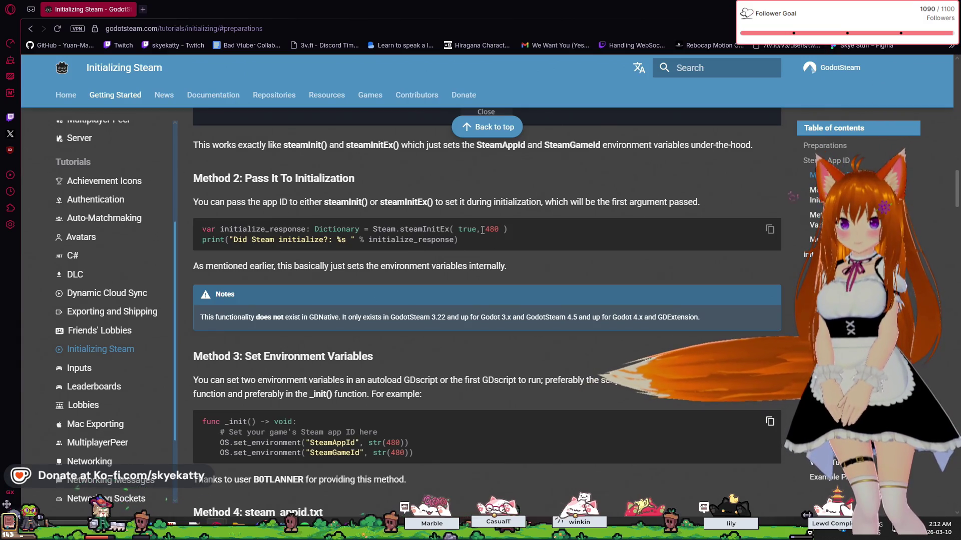
pyautogui.scroll(-10, 509, 227)
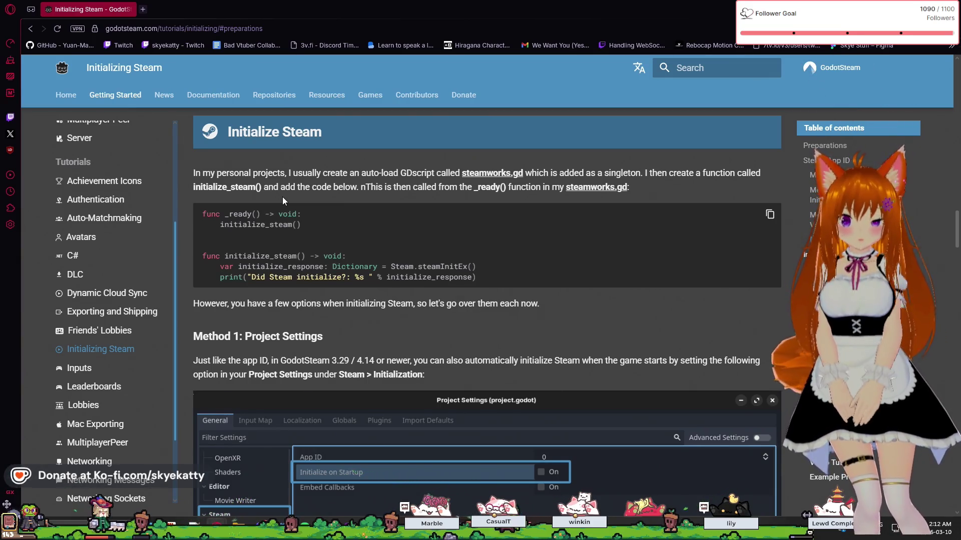
# Highlight the Method 1 explanation and the Steam > Initialization settings path, then clear it
pyautogui.scroll(-3, 282, 196)
pyautogui.scroll(4, 432, 277)
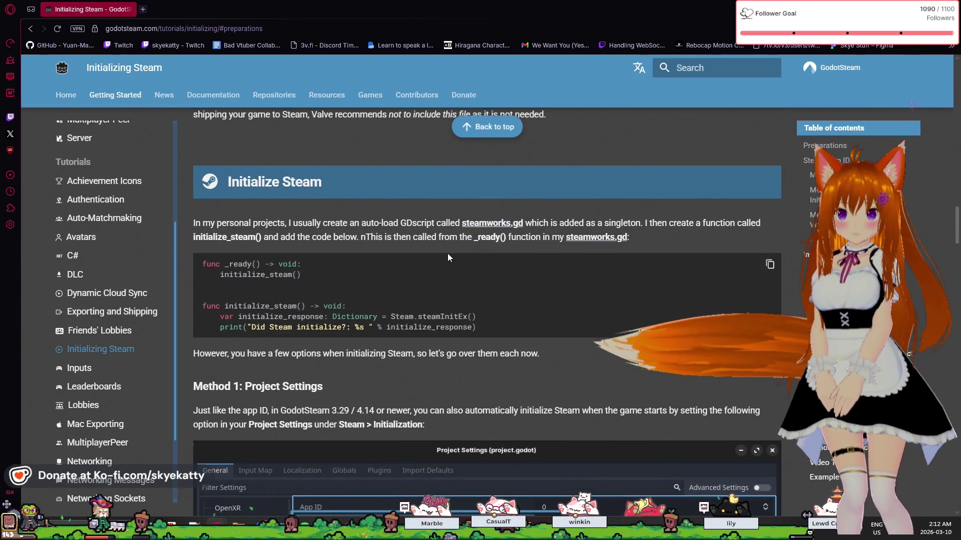
pyautogui.scroll(-3, 447, 253)
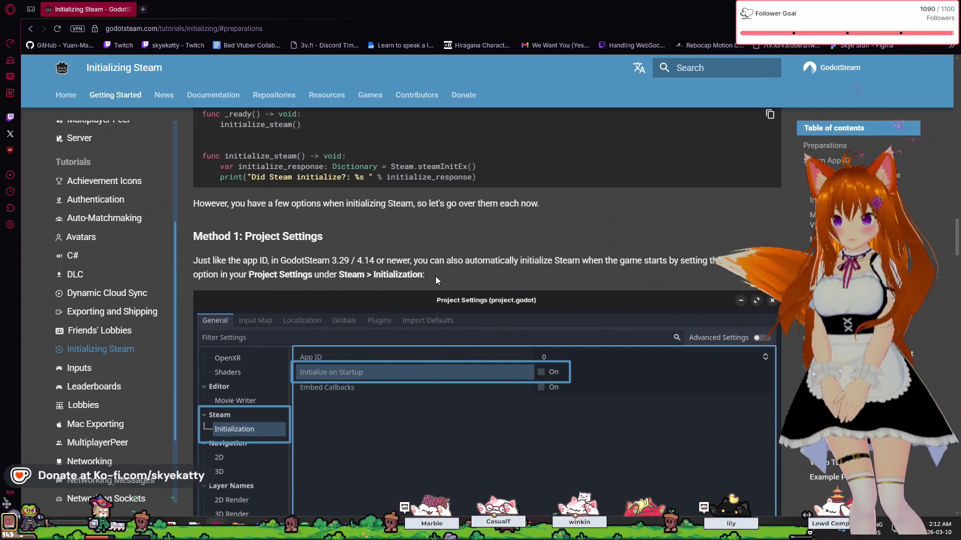
pyautogui.scroll(-1, 561, 260)
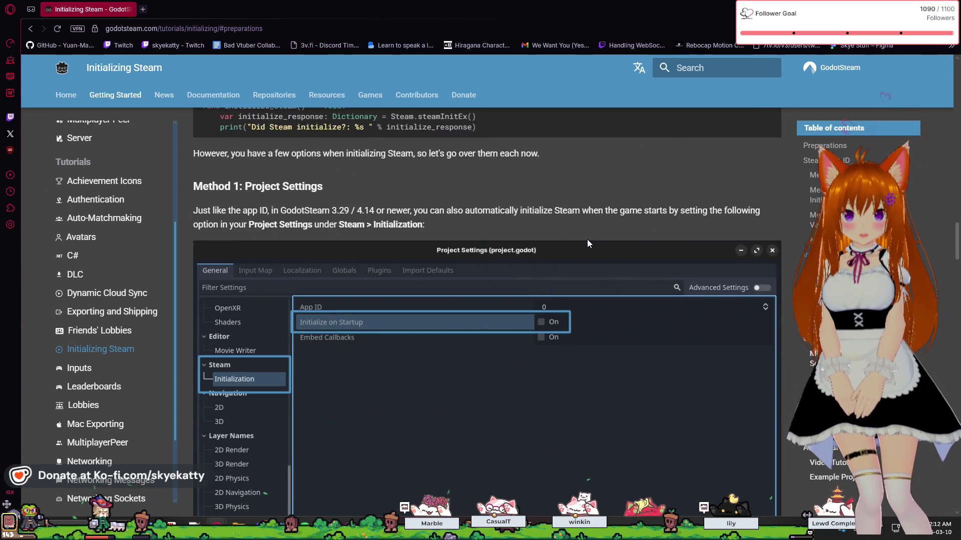
pyautogui.moveTo(612, 210)
pyautogui.mouseDown()
pyautogui.moveTo(709, 226)
pyautogui.moveTo(760, 213)
pyautogui.mouseUp()
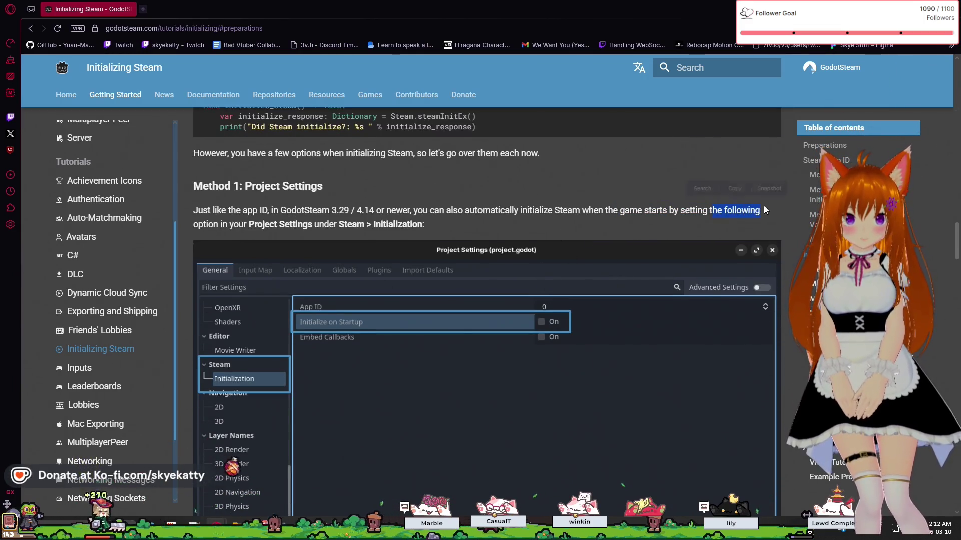
pyautogui.moveTo(353, 224); pyautogui.dragTo(416, 226)
pyautogui.click(416, 226)
# Scroll past the Project Settings screenshot to Method 2: steamInitEx and highlight the steam_init_result lines
pyautogui.scroll(-1, 509, 255)
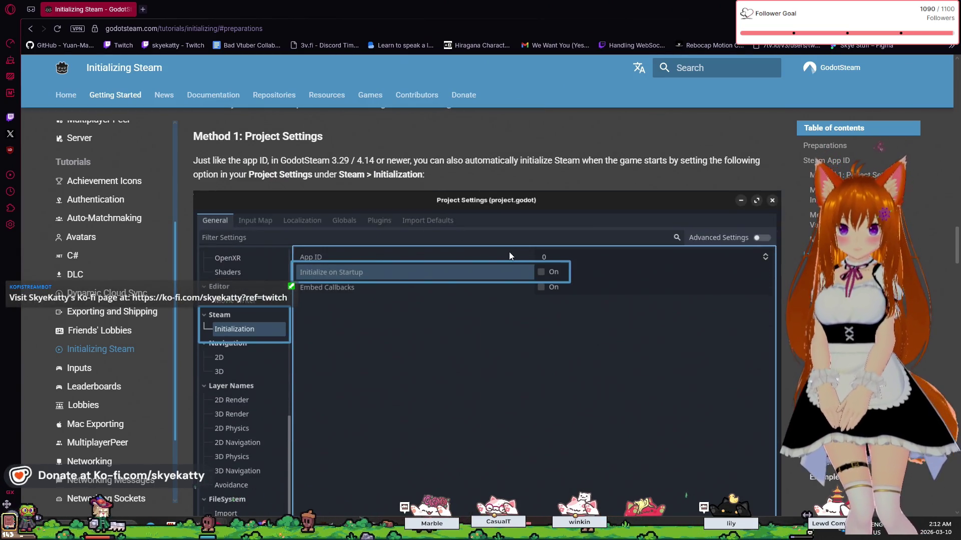
pyautogui.scroll(-1, 565, 281)
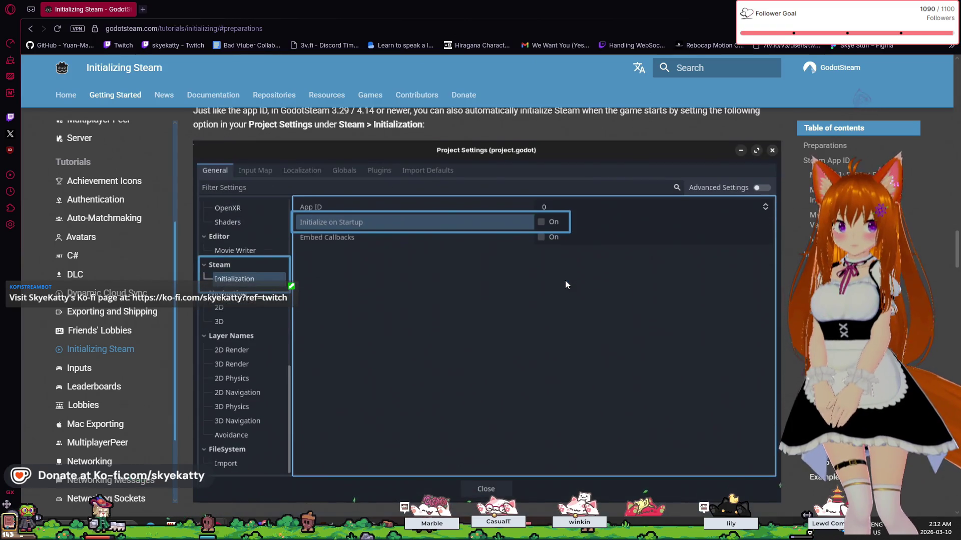
pyautogui.scroll(-4, 526, 242)
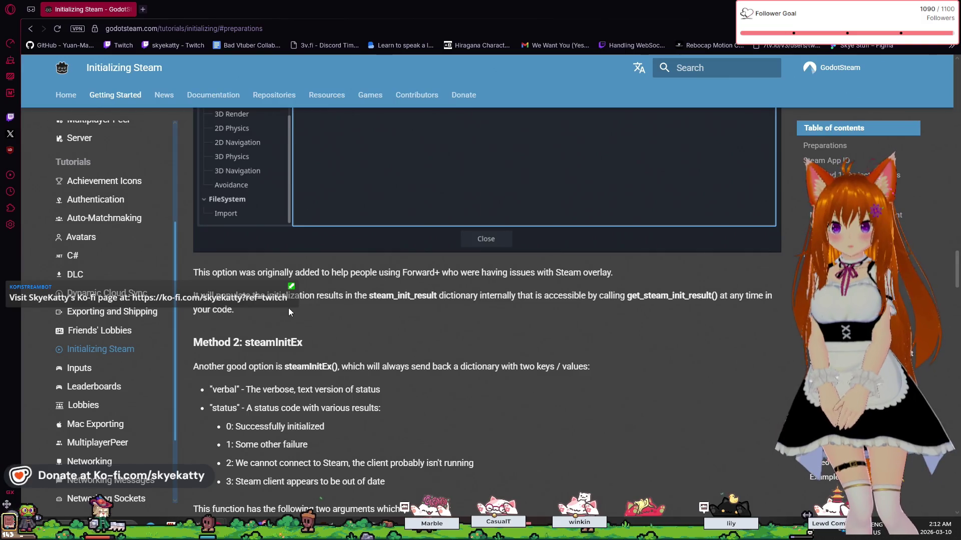
pyautogui.moveTo(316, 274); pyautogui.dragTo(412, 295)
# Scroll through the steamInitEx docs to its status codes, optional arguments and the Method 3 heading
pyautogui.click(412, 294)
pyautogui.scroll(-2, 412, 291)
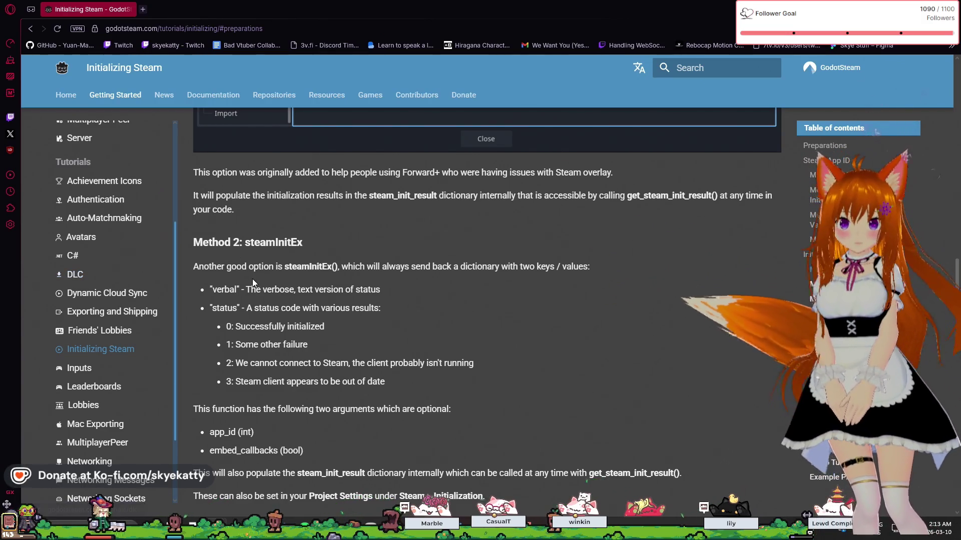
pyautogui.scroll(-1, 252, 278)
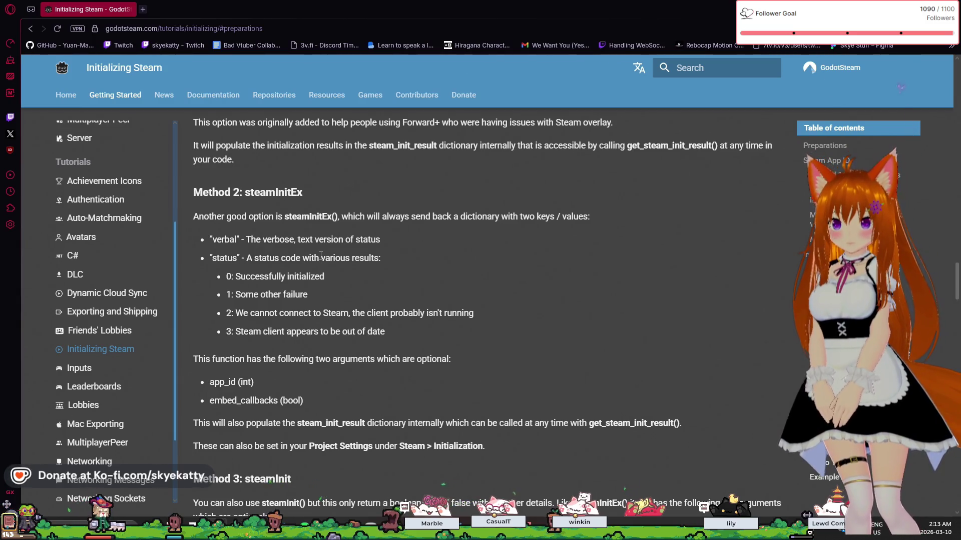
pyautogui.scroll(1, 301, 275)
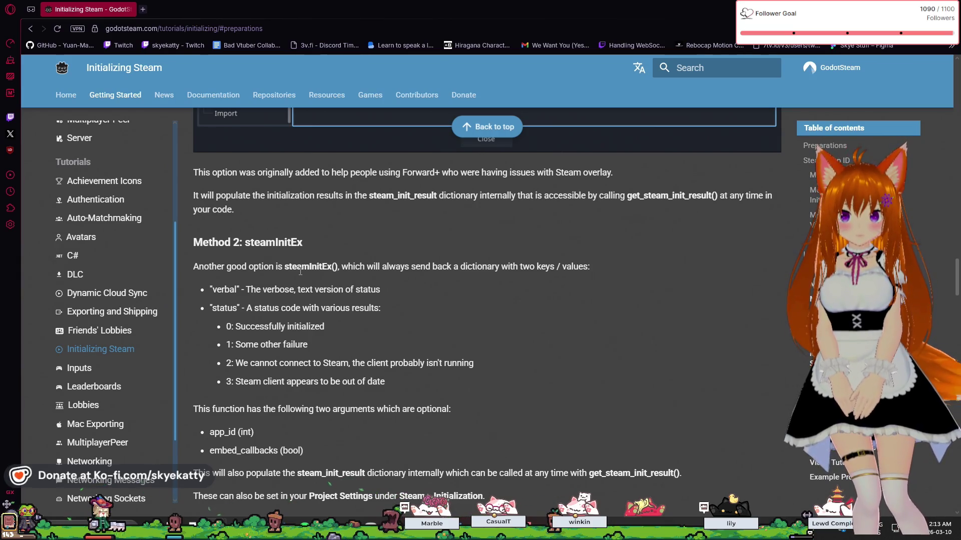
pyautogui.scroll(-1, 300, 271)
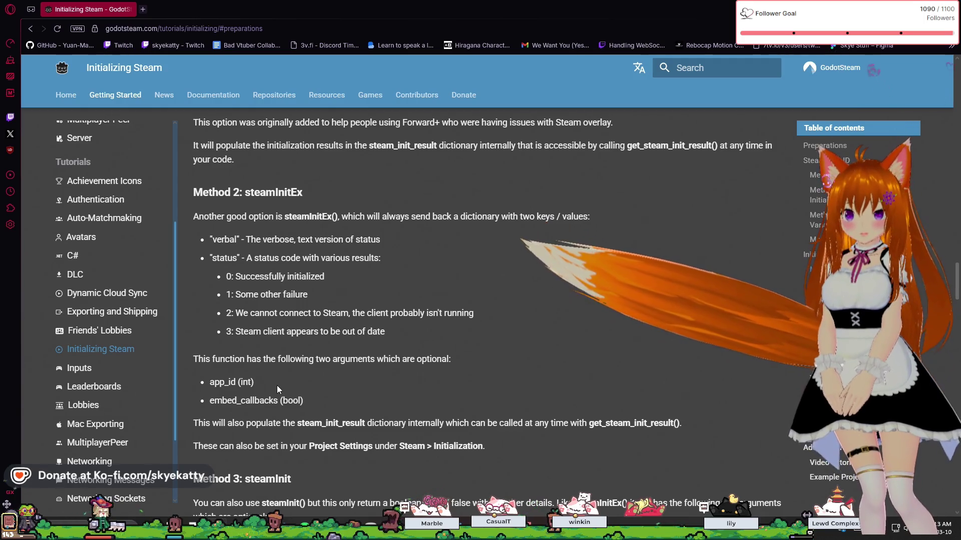
pyautogui.scroll(-1, 277, 389)
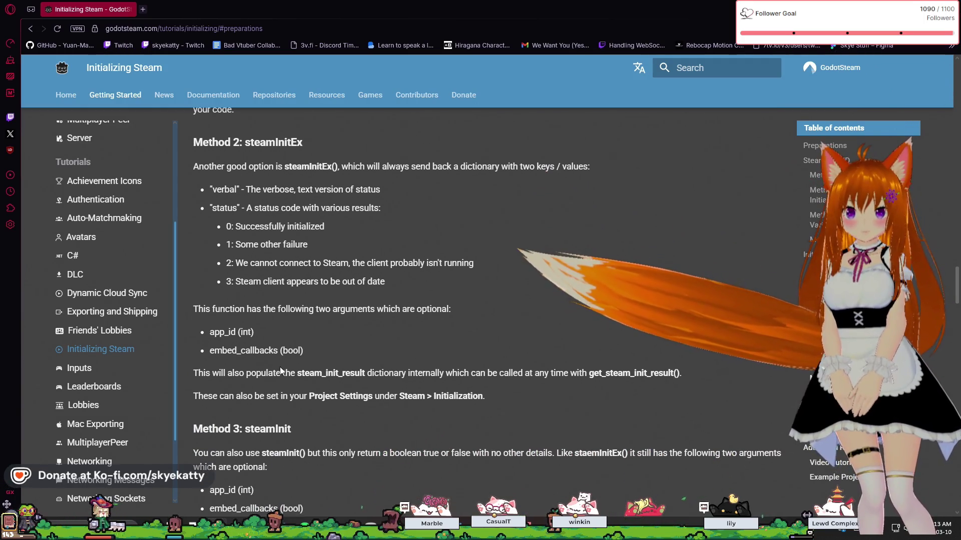
pyautogui.scroll(-1, 281, 367)
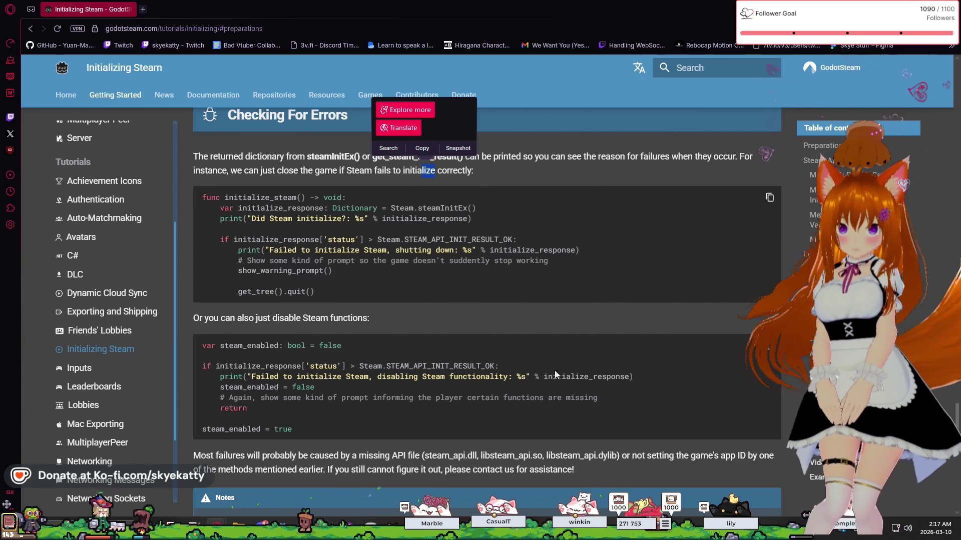
# Read the Checking For Errors section and its quit-game and disable-Steam code examples
pyautogui.moveTo(667, 508)
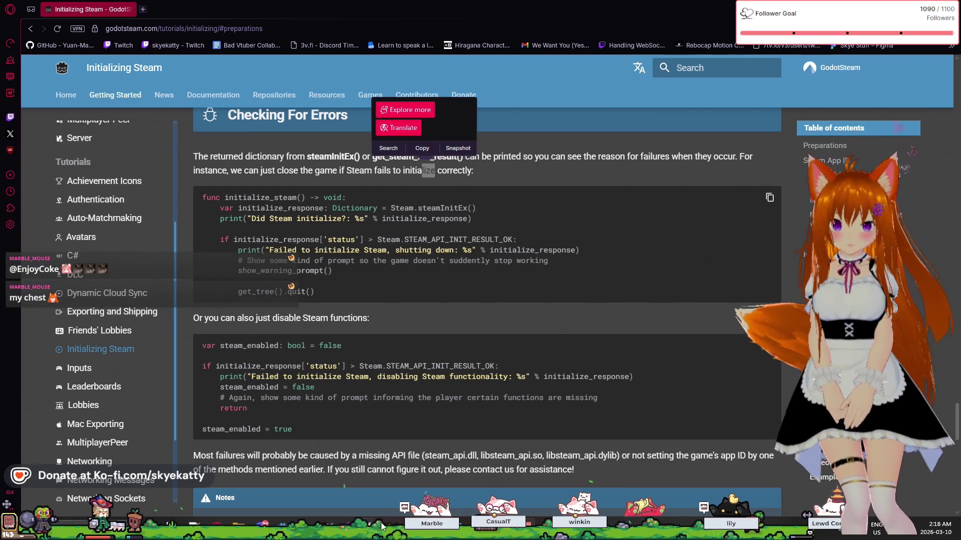
# Scroll past the steam_enabled example to the GDNative enum note and Getting More Data heading
pyautogui.scroll(-2, 391, 336)
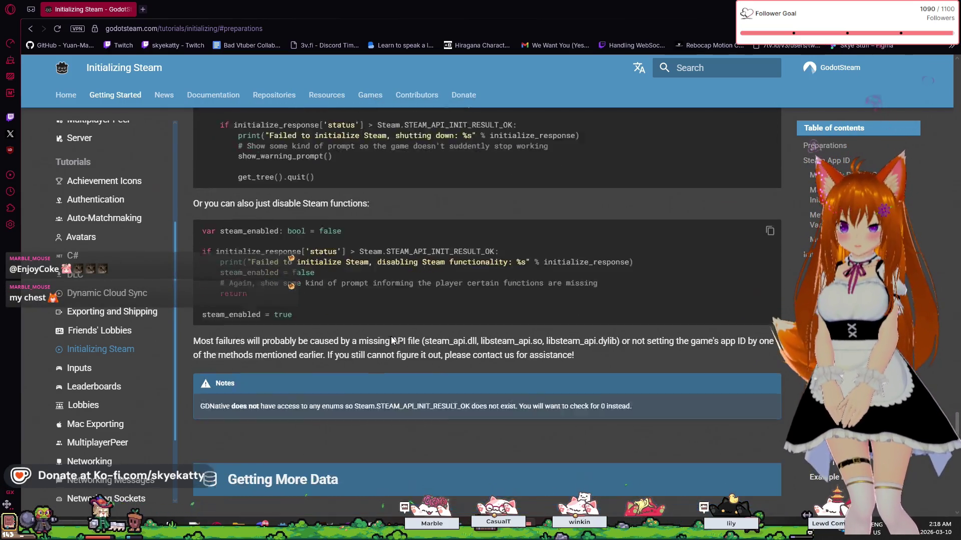
# Review the Getting More Data functions, then return to the initialize_steam() error-check example
pyautogui.scroll(-4, 392, 336)
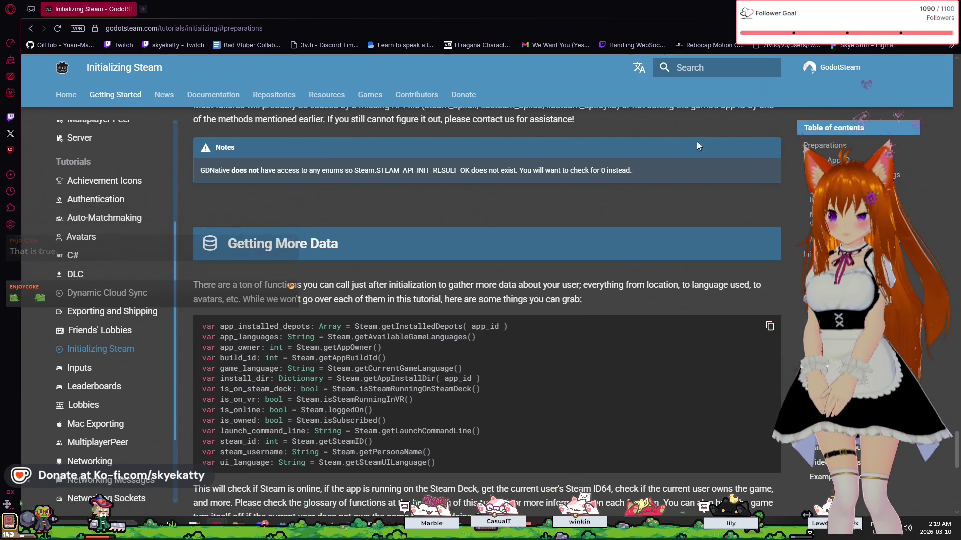
pyautogui.scroll(-2, 303, 312)
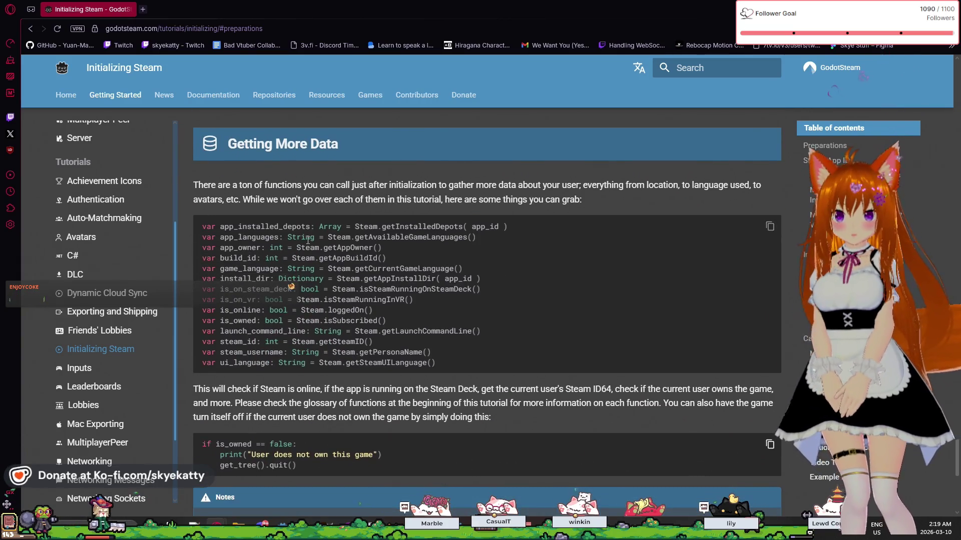
pyautogui.scroll(5, 306, 229)
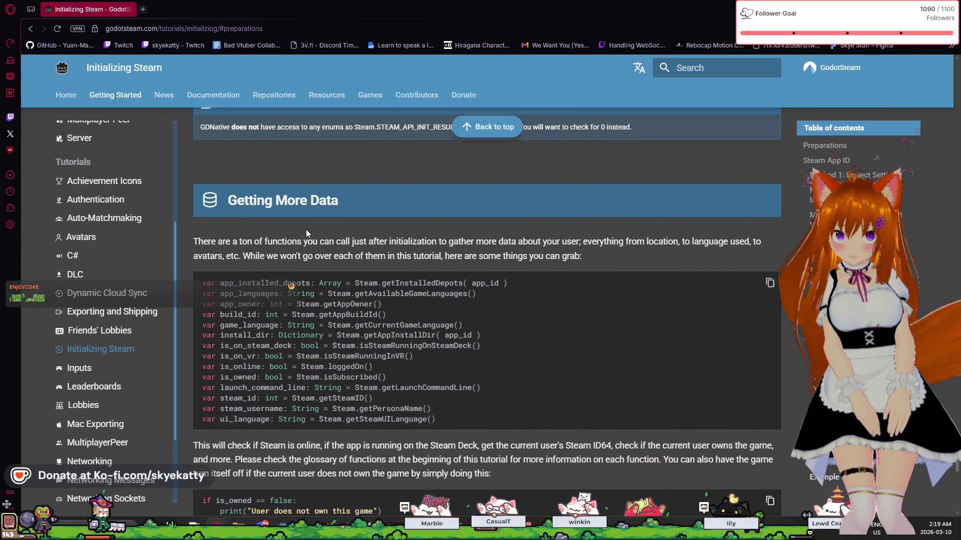
pyautogui.scroll(4, 297, 218)
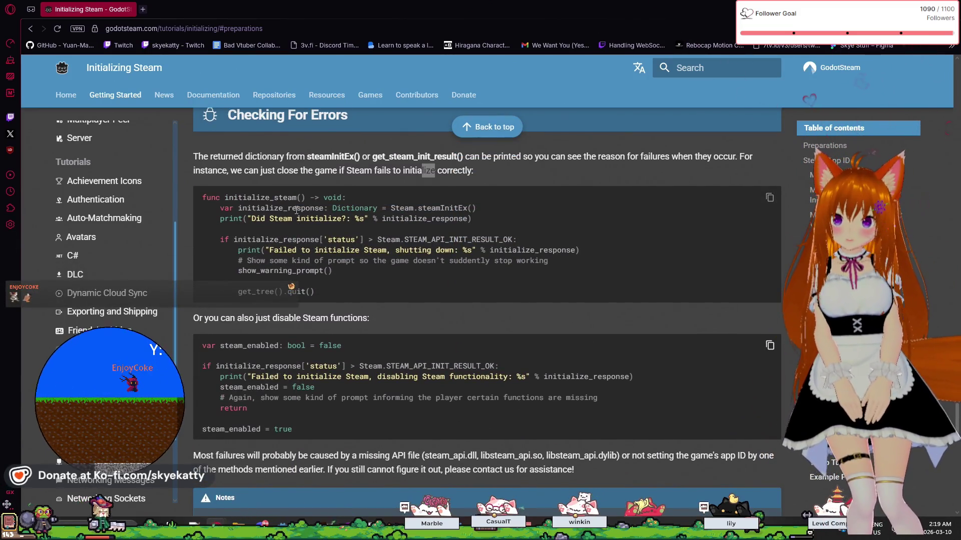
pyautogui.scroll(2, 297, 214)
pyautogui.scroll(-2, 297, 212)
pyautogui.scroll(-1, 296, 210)
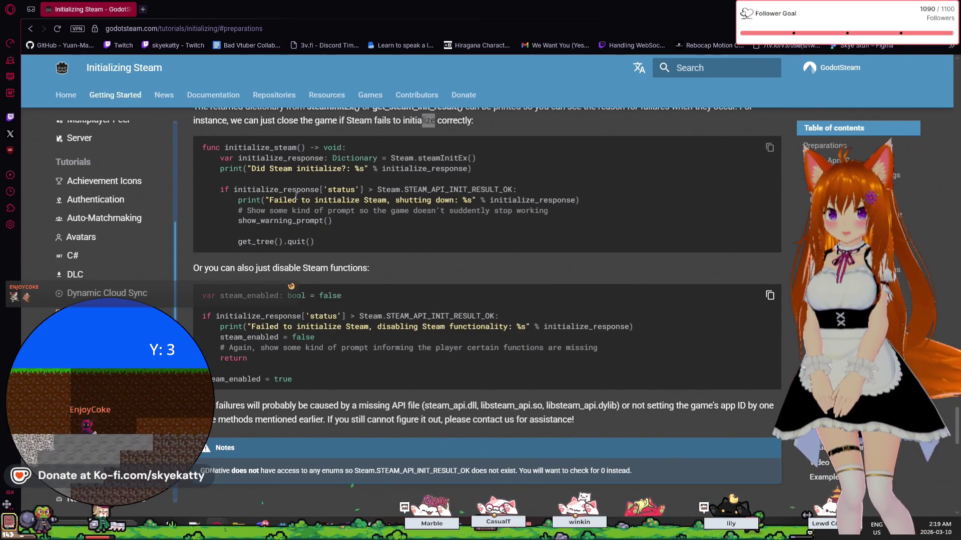
pyautogui.scroll(1, 296, 195)
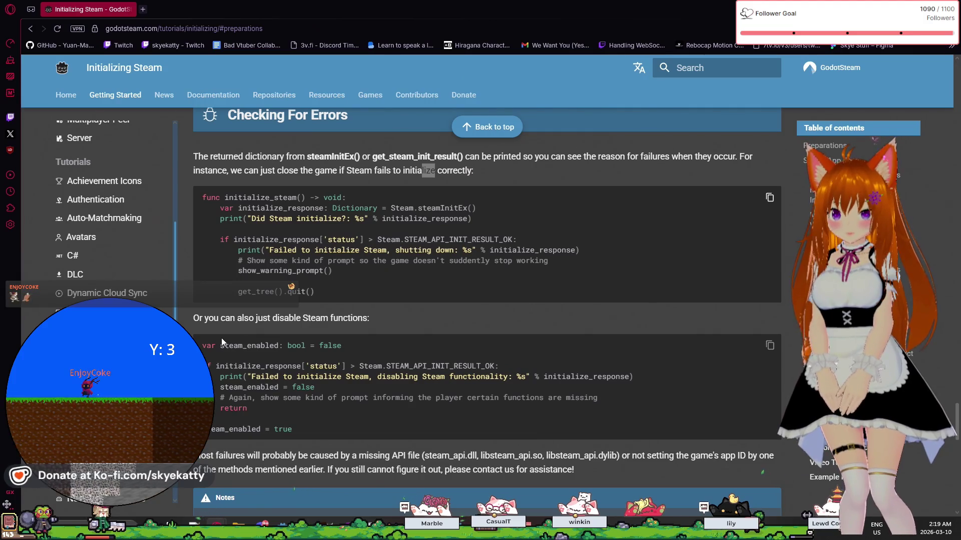
pyautogui.scroll(1, 218, 353)
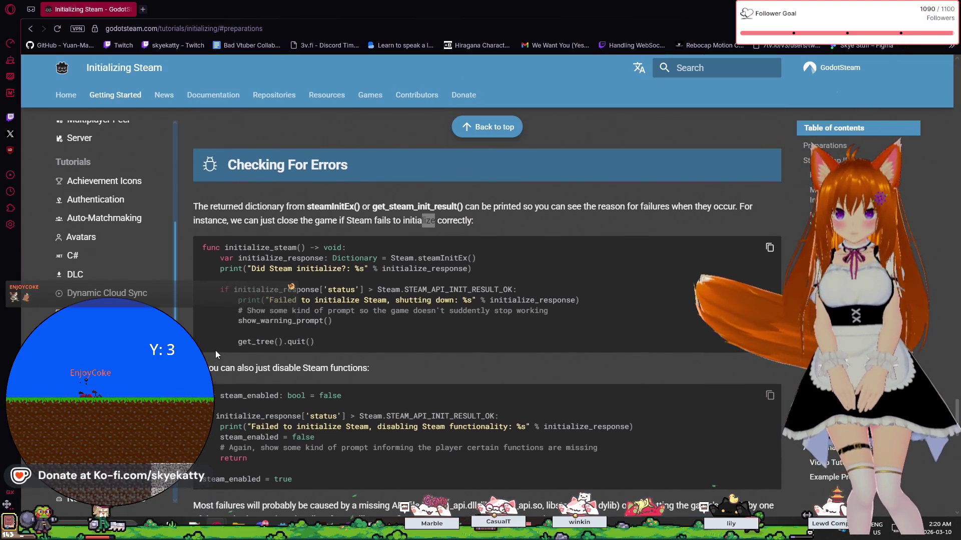
pyautogui.scroll(-1, 216, 349)
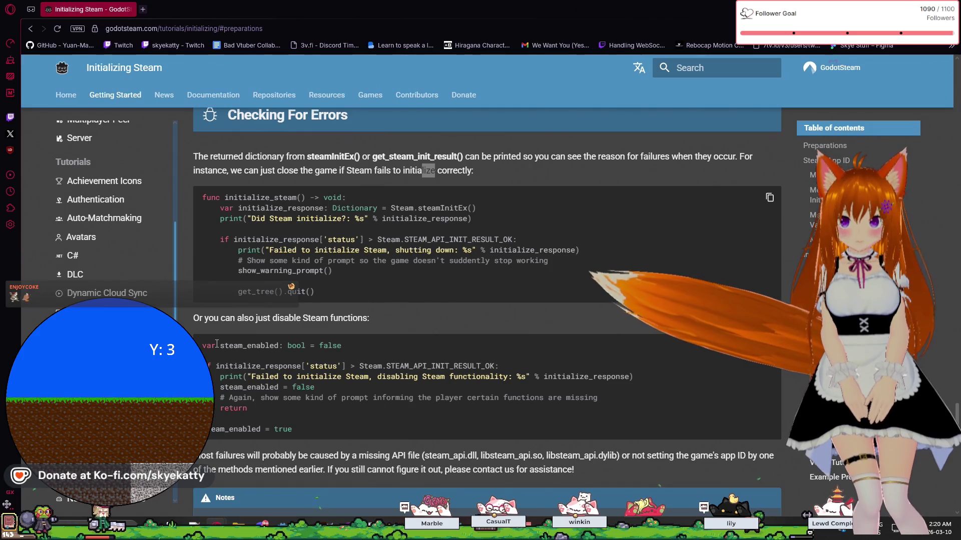
pyautogui.scroll(1, 220, 320)
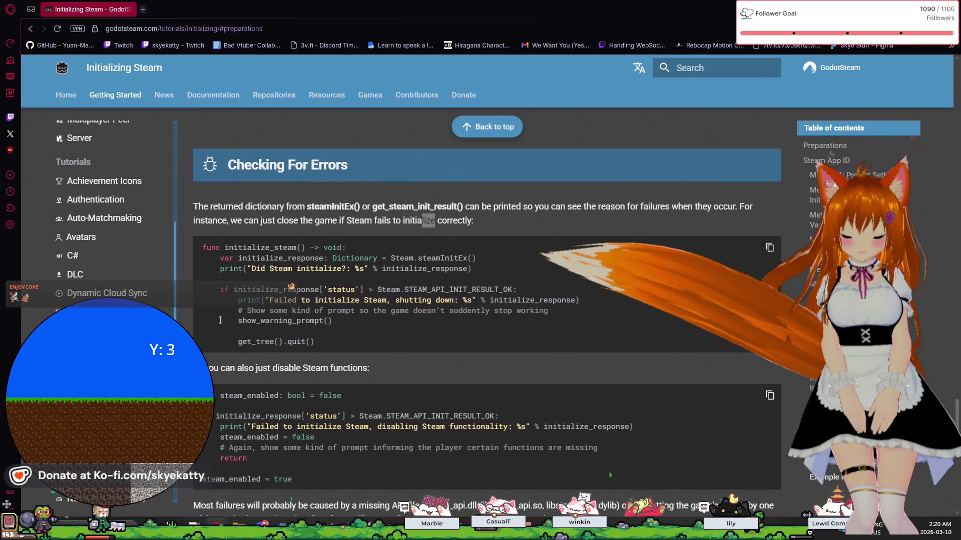
pyautogui.scroll(-1, 220, 321)
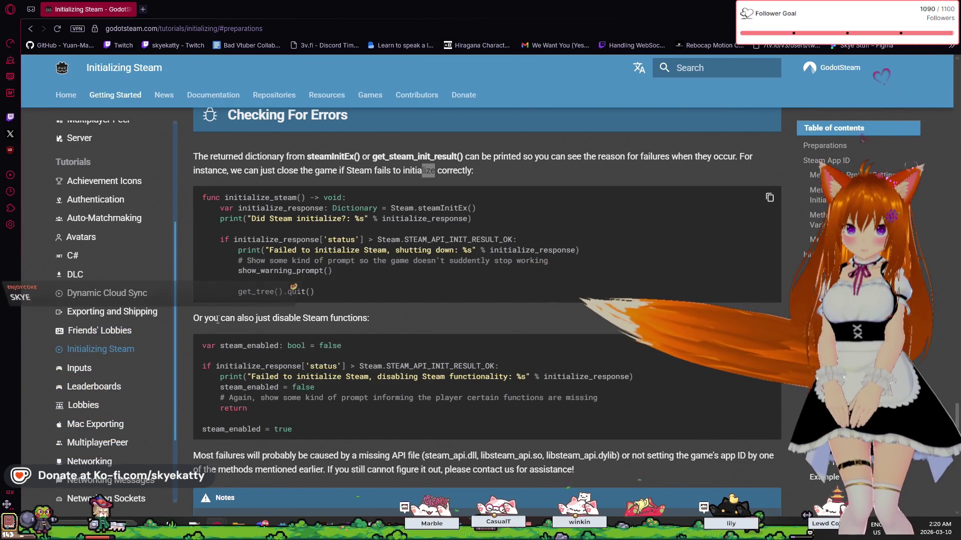
pyautogui.scroll(-2, 218, 319)
pyautogui.scroll(2, 218, 319)
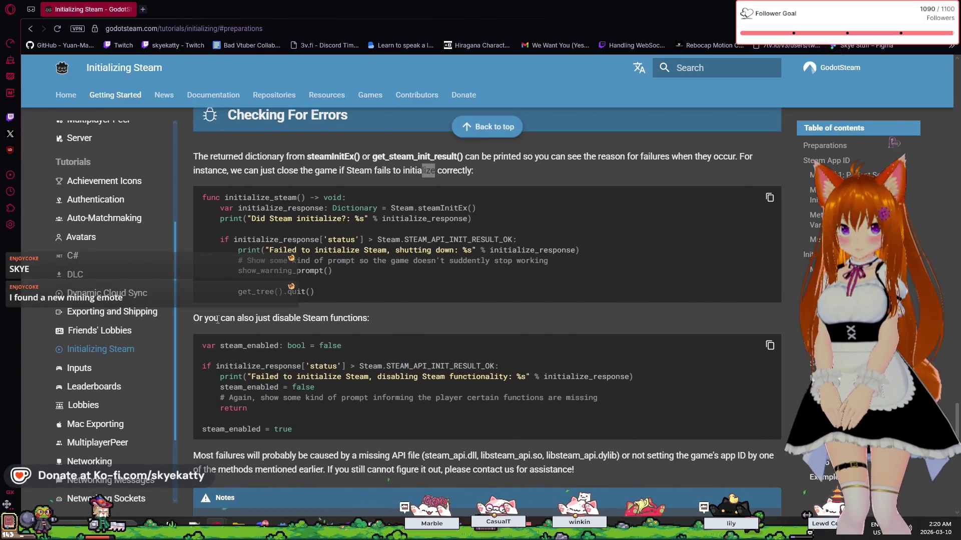
pyautogui.scroll(1, 218, 319)
pyautogui.scroll(1, 218, 319)
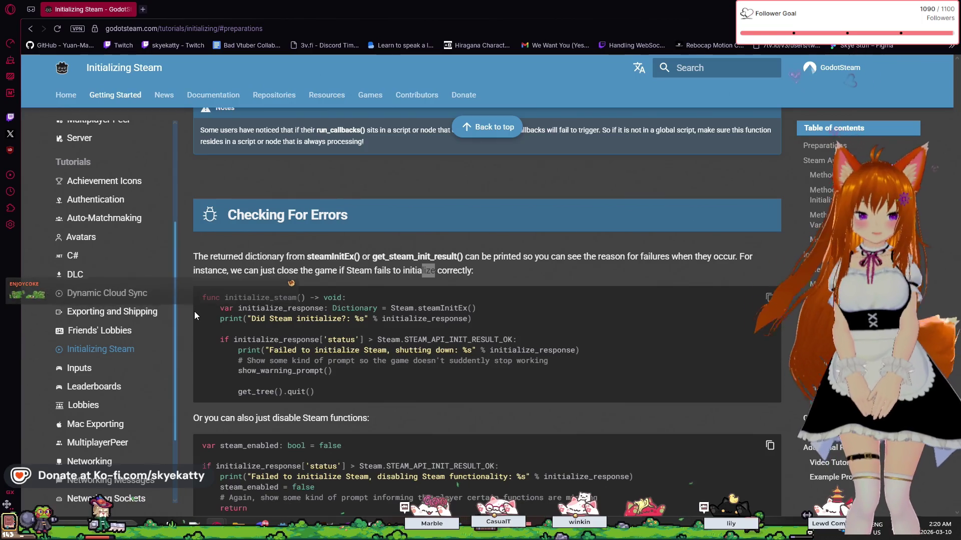
pyautogui.scroll(-5, 385, 400)
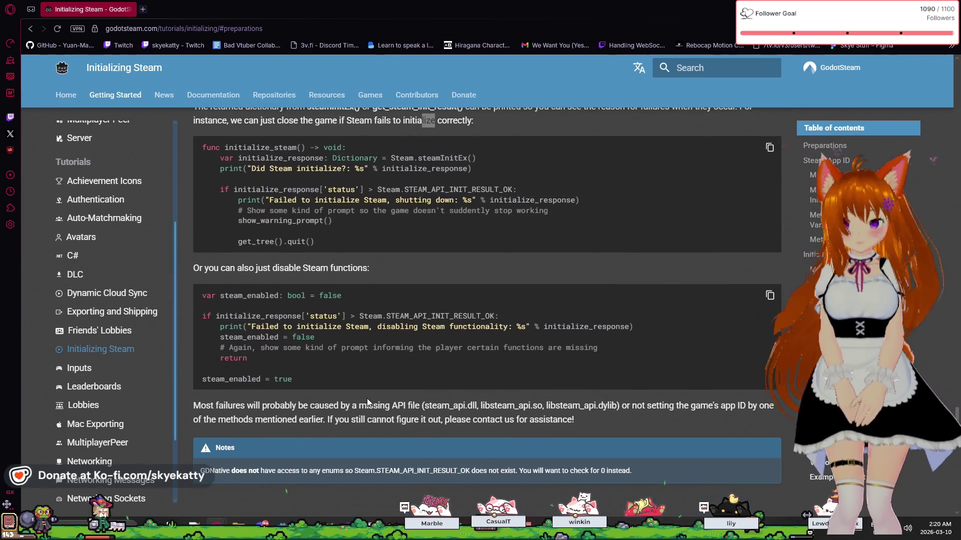
pyautogui.scroll(4, 359, 390)
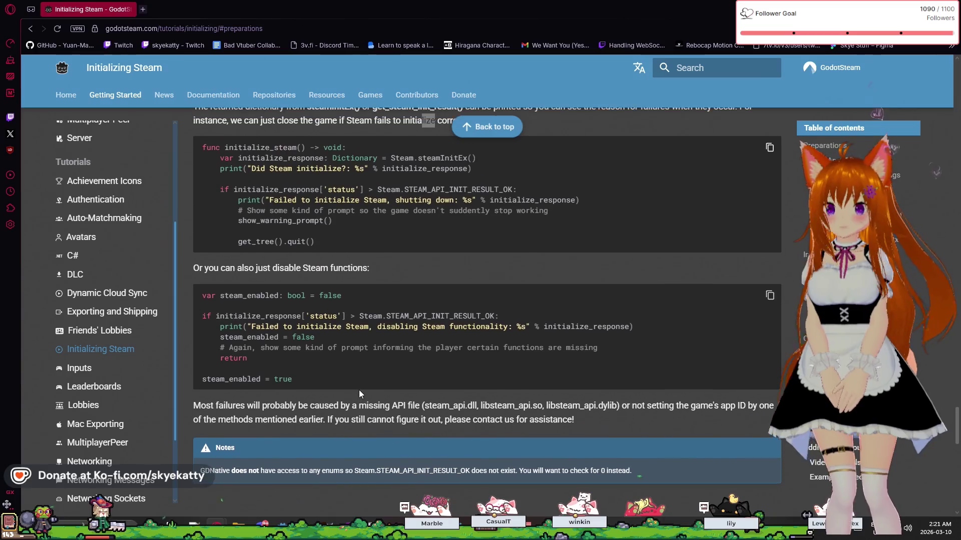
pyautogui.scroll(-2, 359, 389)
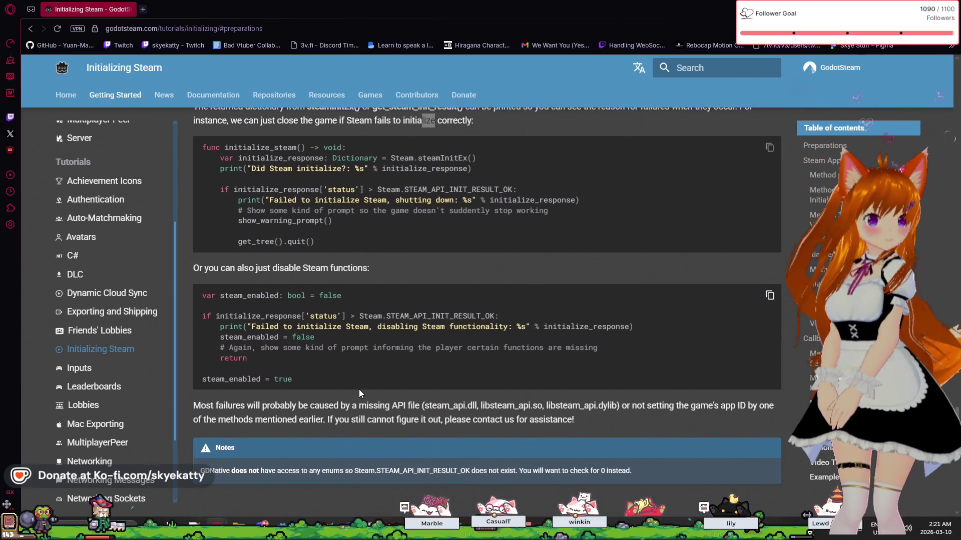
pyautogui.scroll(-4, 386, 269)
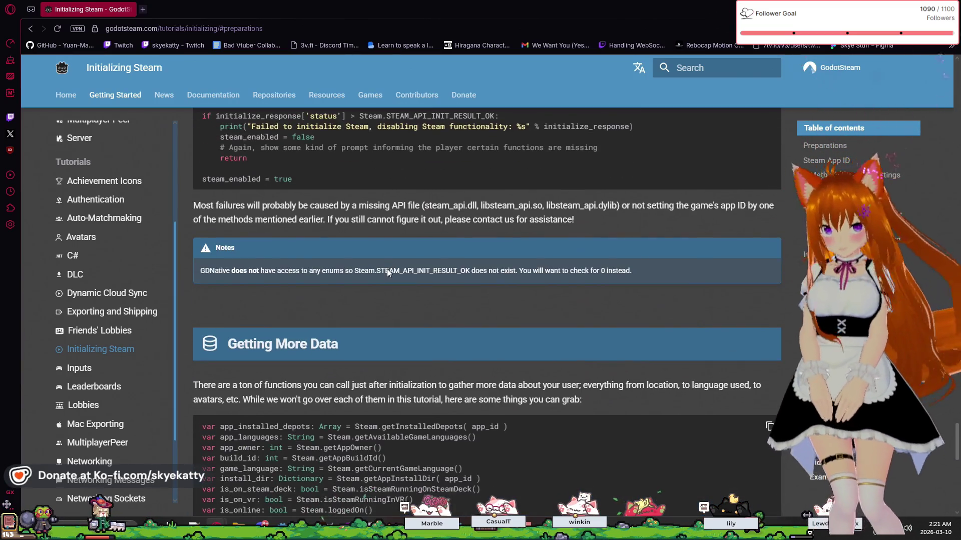
pyautogui.scroll(4, 387, 269)
pyautogui.scroll(7, 252, 291)
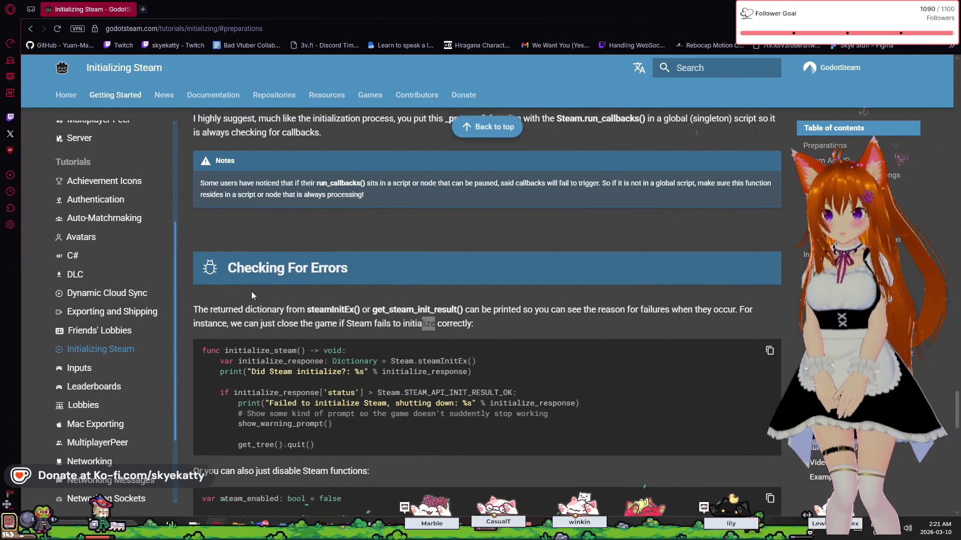
pyautogui.scroll(4, 290, 256)
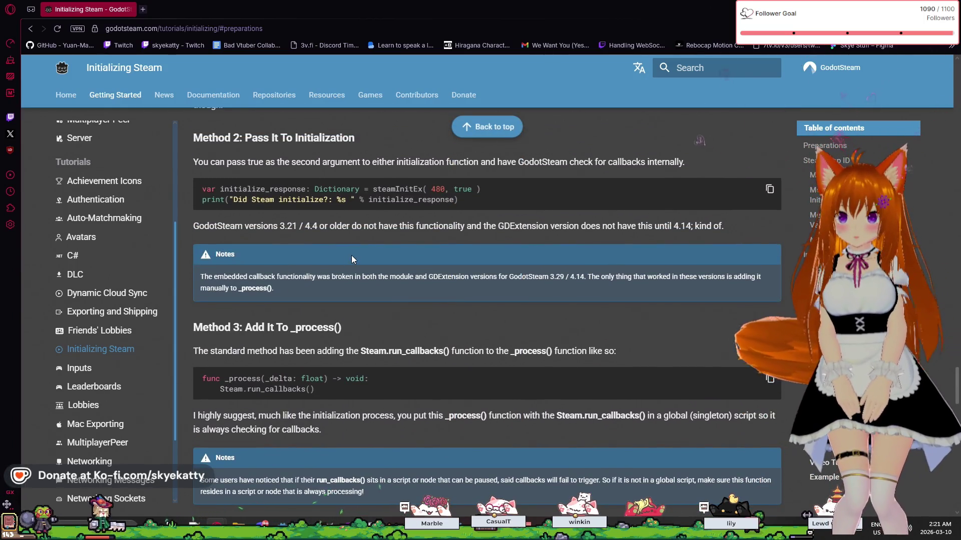
pyautogui.scroll(5, 351, 255)
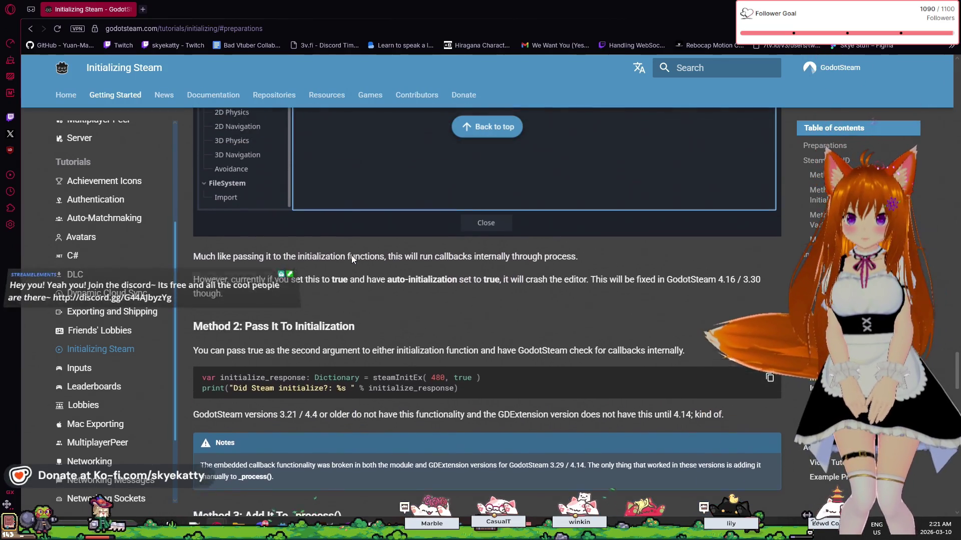
pyautogui.scroll(-7, 351, 259)
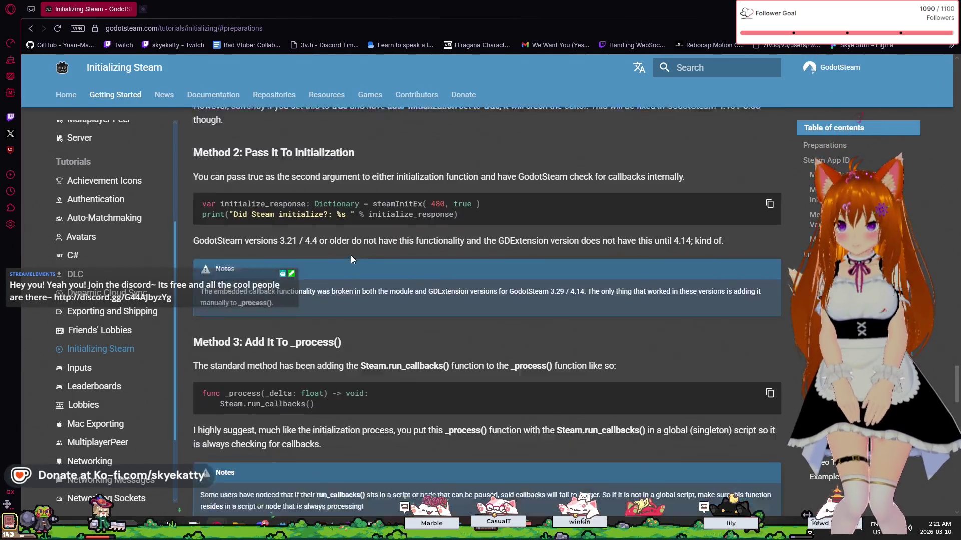
pyautogui.scroll(-2, 351, 255)
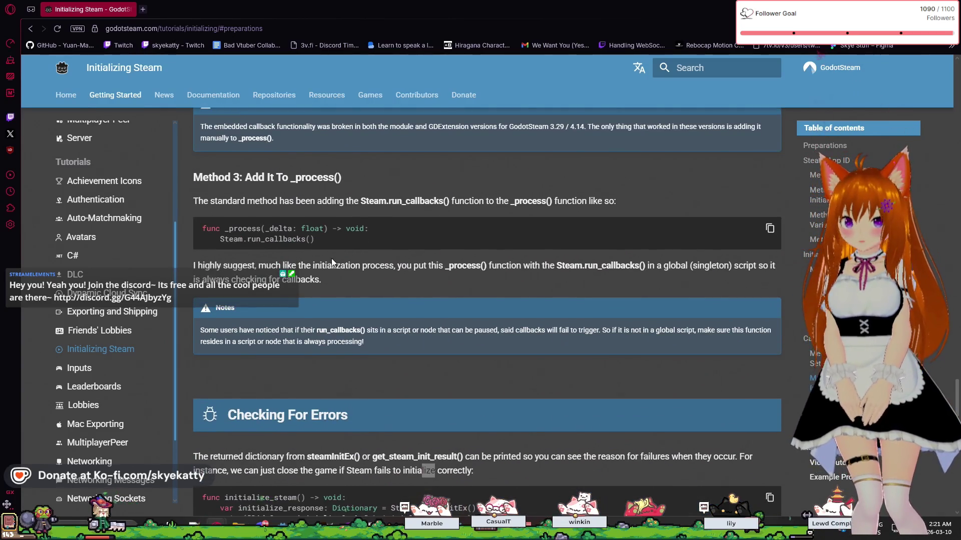
pyautogui.scroll(-2, 331, 258)
pyautogui.scroll(-4, 315, 266)
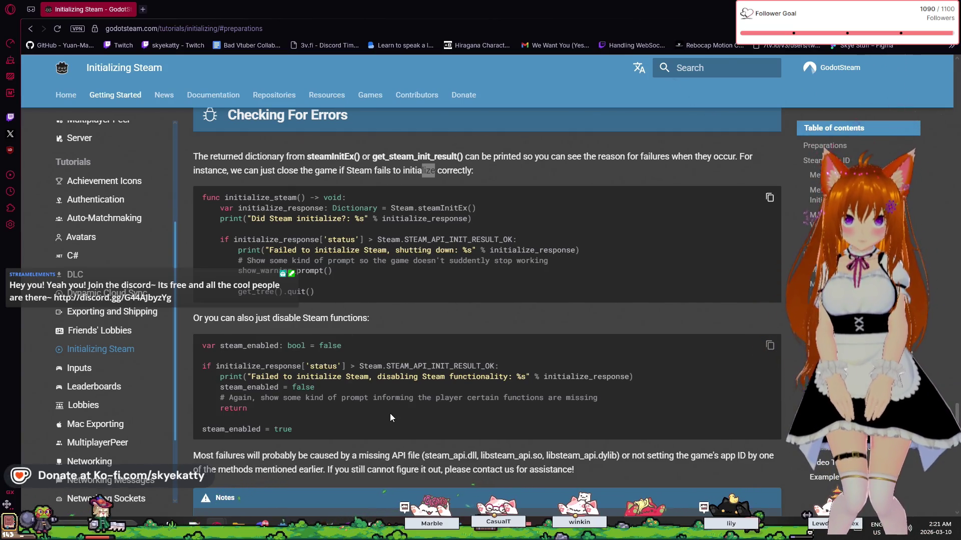
pyautogui.scroll(-3, 413, 397)
pyautogui.scroll(-3, 413, 398)
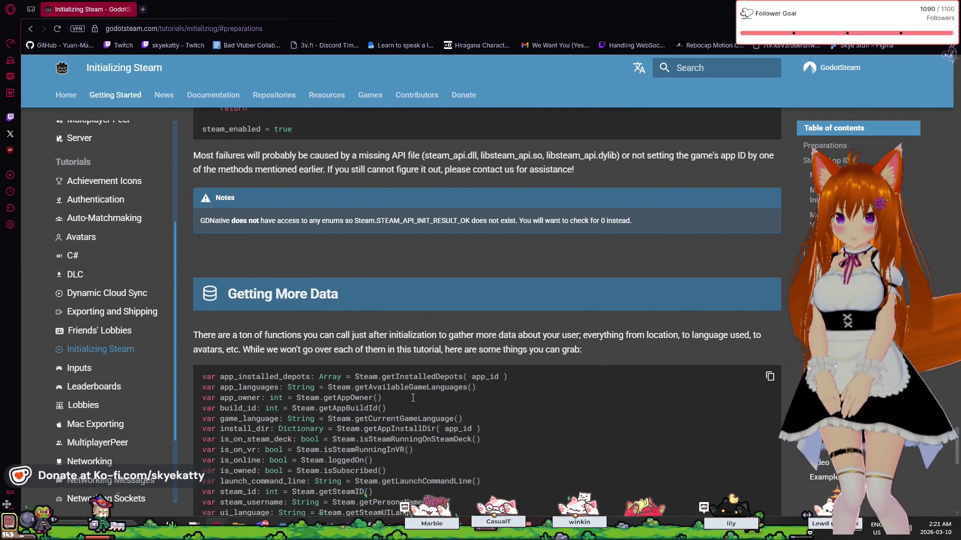
pyautogui.scroll(15, 412, 398)
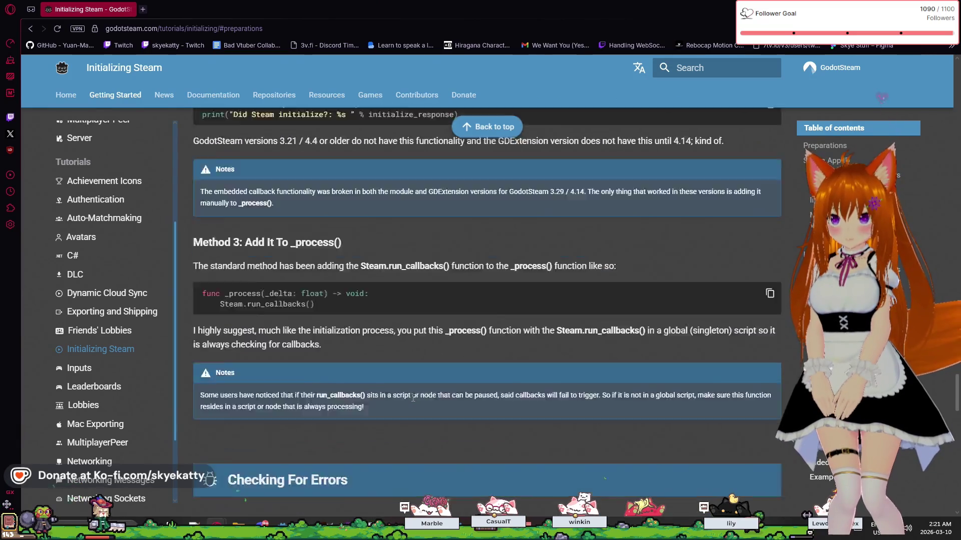
pyautogui.scroll(-10, 413, 397)
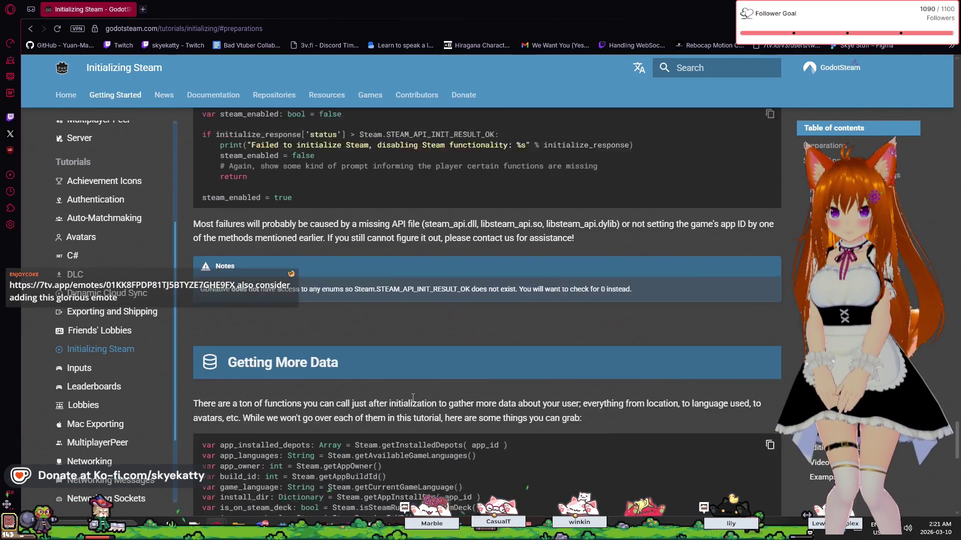
pyautogui.scroll(-3, 413, 398)
pyautogui.scroll(1, 416, 286)
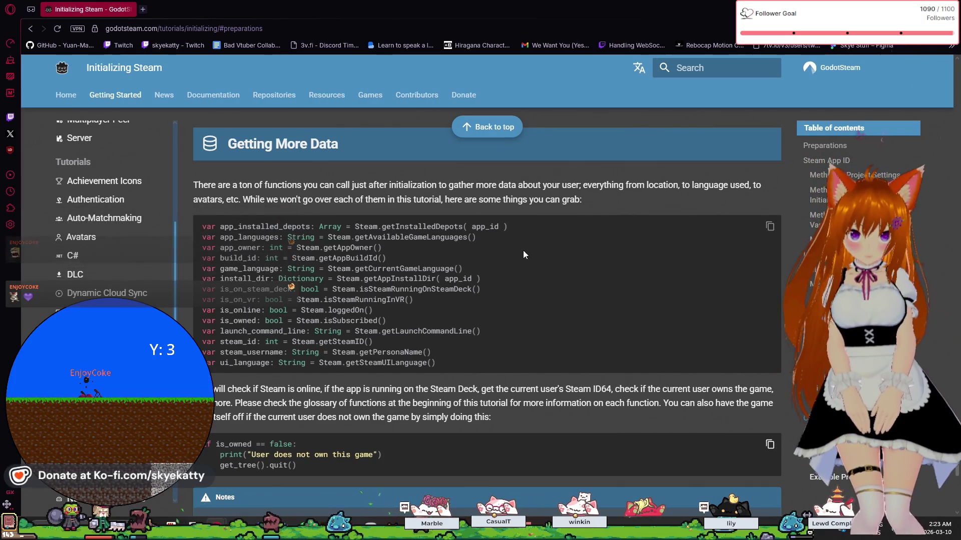
pyautogui.scroll(5, 512, 253)
pyautogui.scroll(5, 511, 281)
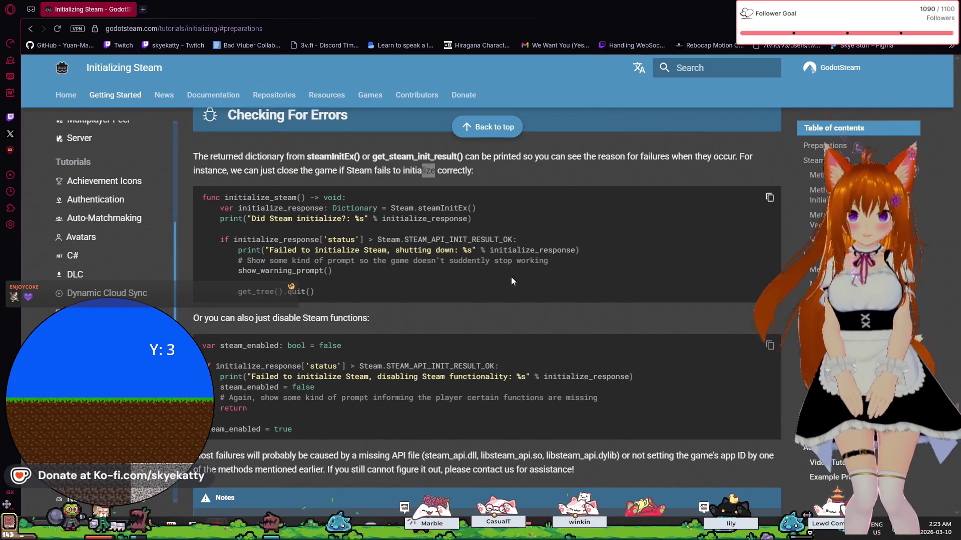
pyautogui.scroll(-3, 509, 276)
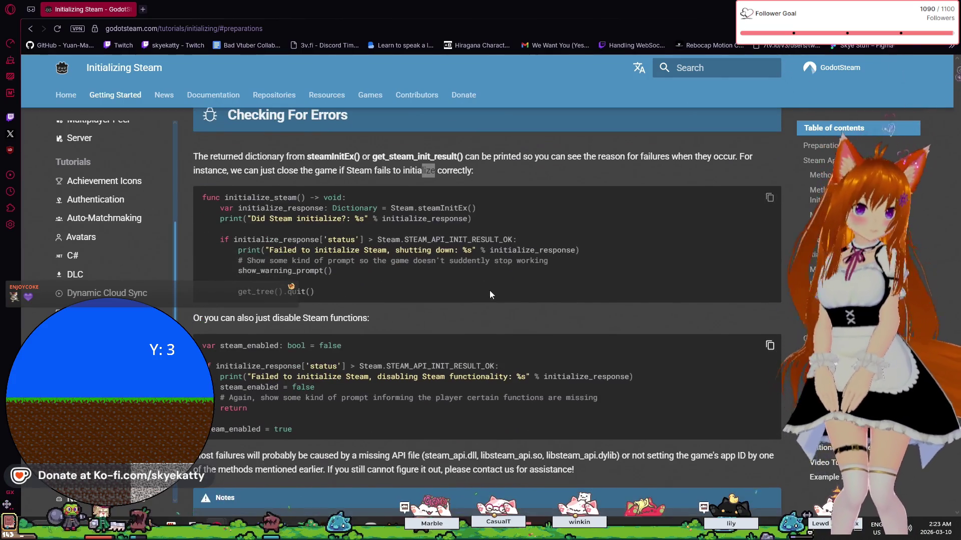
pyautogui.scroll(2, 479, 293)
pyautogui.scroll(9, 449, 312)
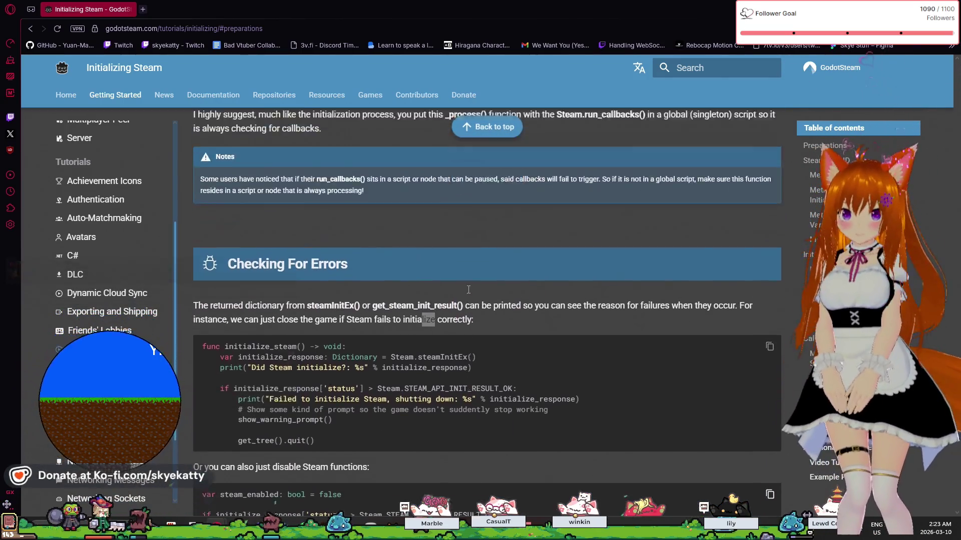
pyautogui.scroll(5, 446, 313)
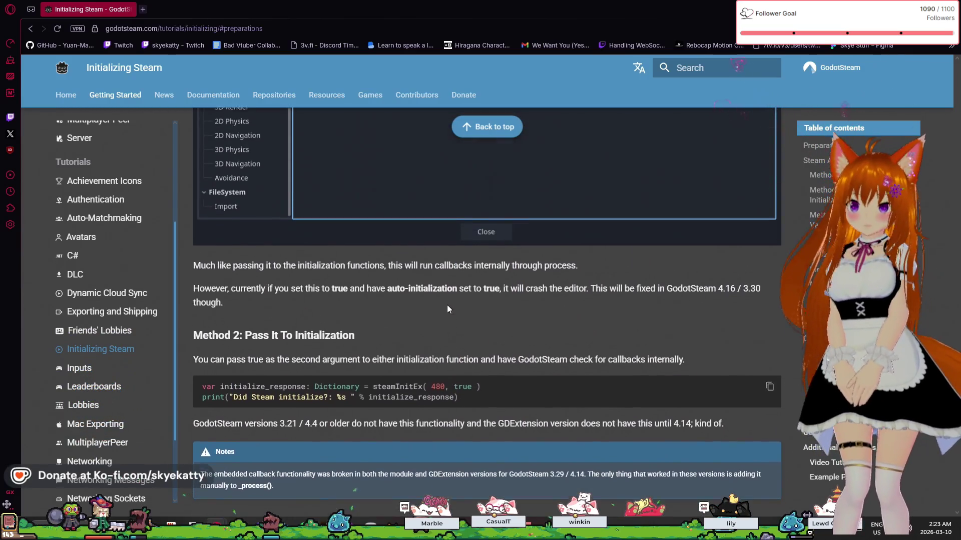
pyautogui.scroll(2, 457, 302)
pyautogui.scroll(-4, 458, 288)
pyautogui.scroll(-7, 458, 288)
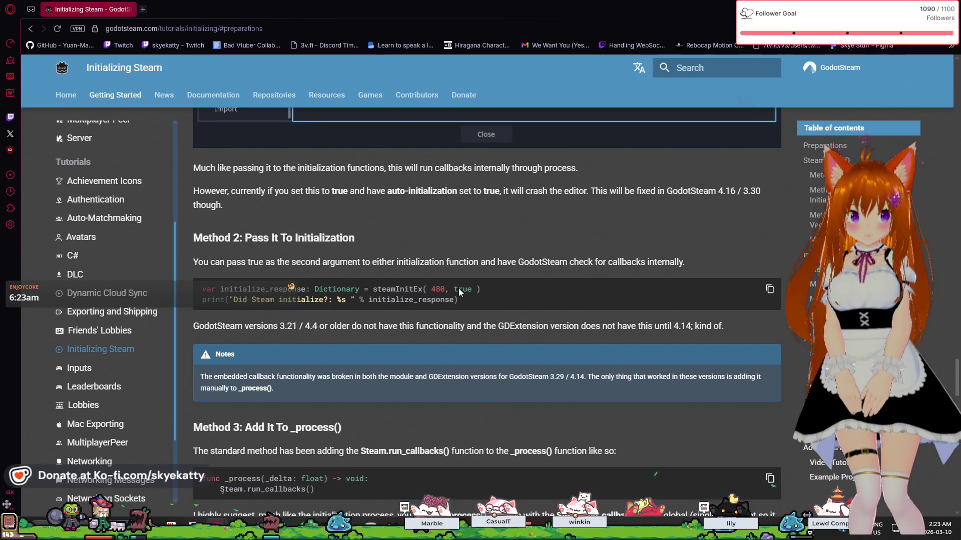
pyautogui.scroll(6, 455, 293)
pyautogui.scroll(15, 458, 283)
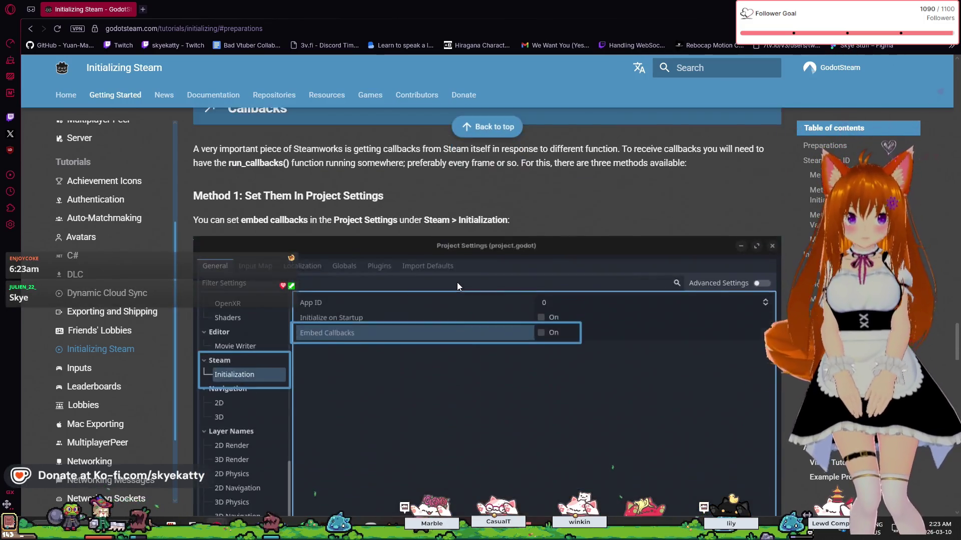
pyautogui.scroll(-5, 457, 281)
pyautogui.scroll(-6, 457, 276)
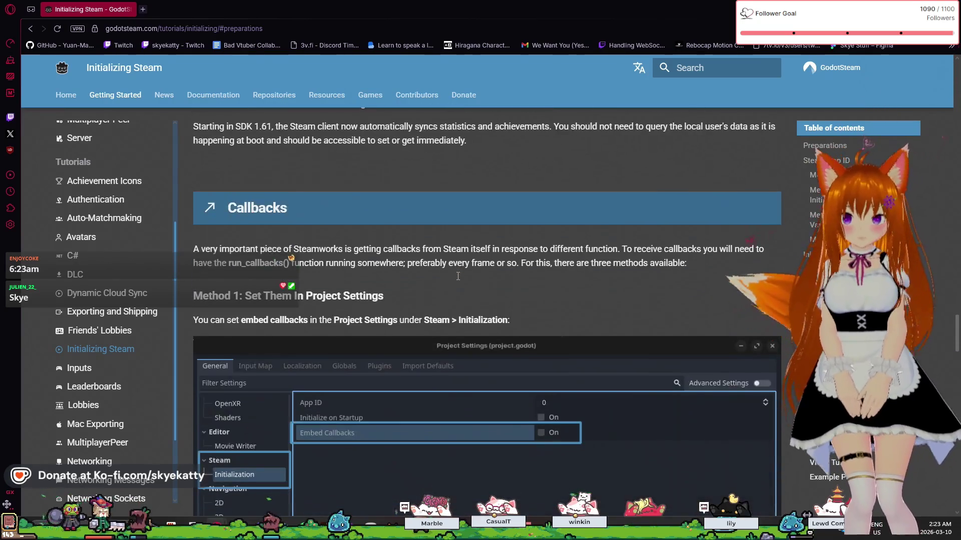
pyautogui.scroll(-7, 458, 276)
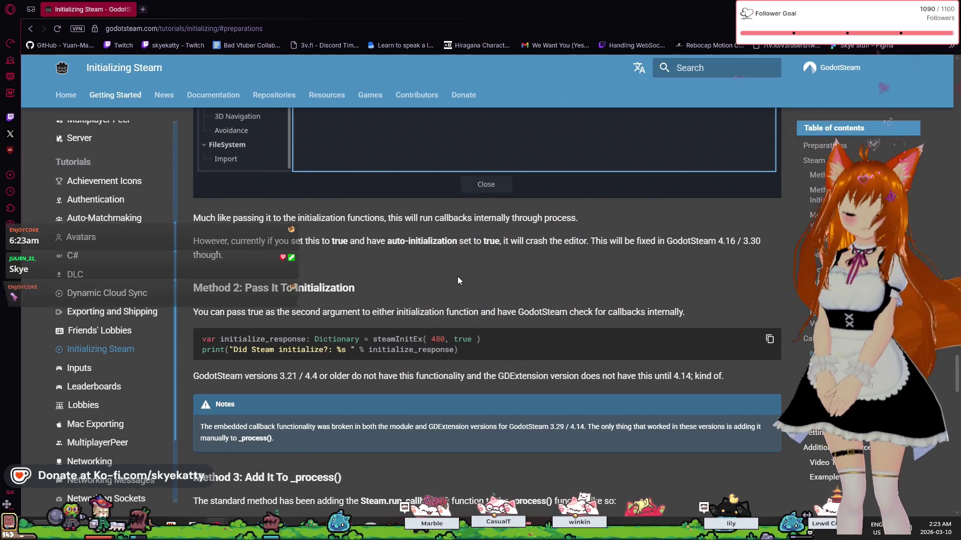
pyautogui.scroll(-1, 457, 281)
pyautogui.scroll(5, 457, 280)
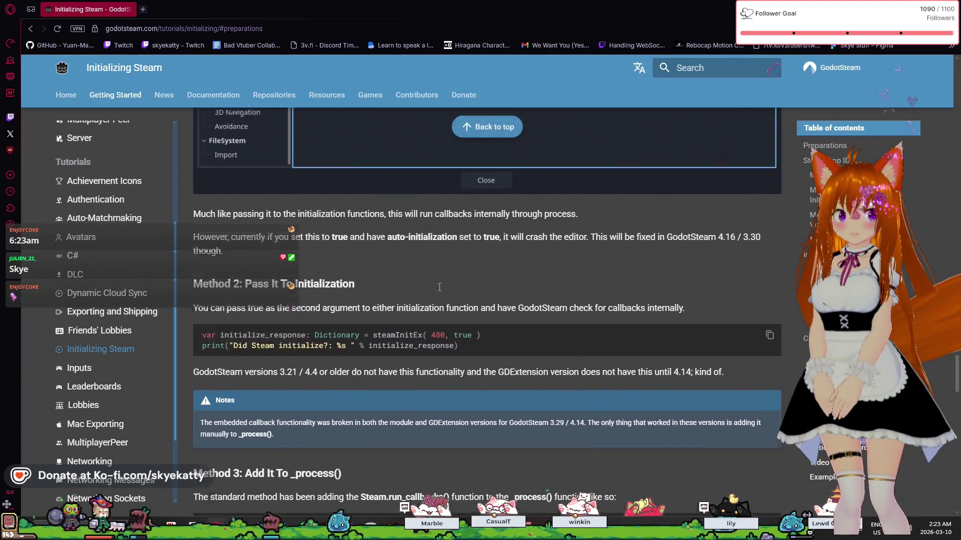
pyautogui.scroll(1, 428, 289)
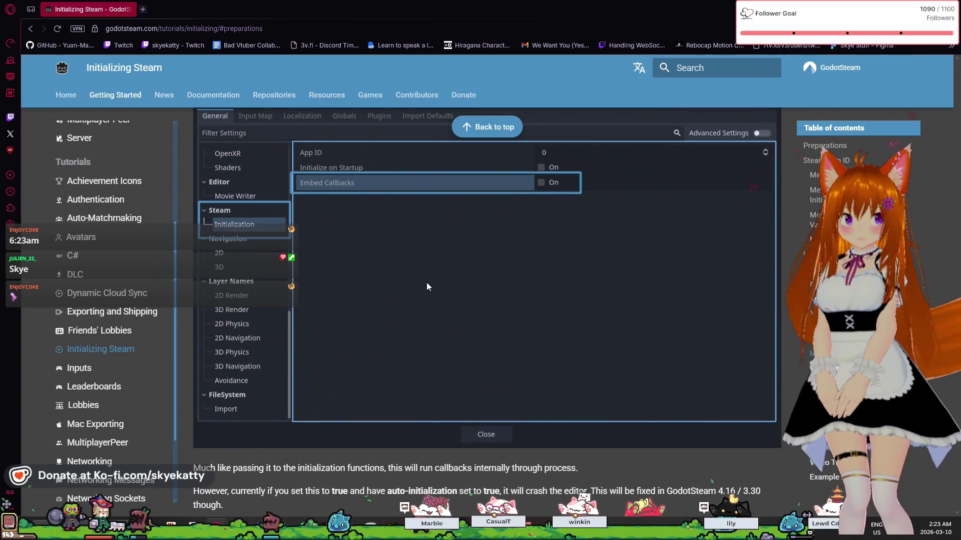
pyautogui.scroll(-5, 426, 282)
pyautogui.scroll(-2, 429, 275)
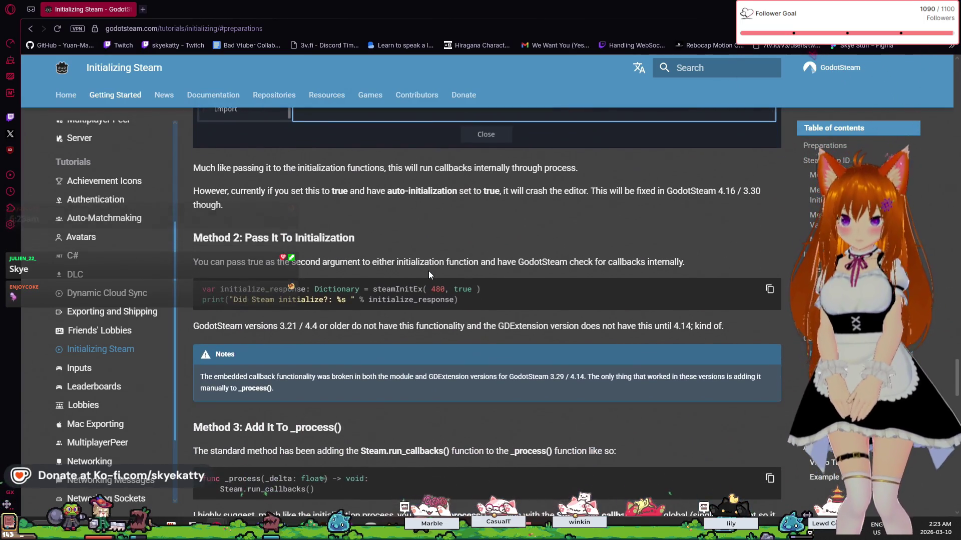
pyautogui.scroll(-2, 364, 274)
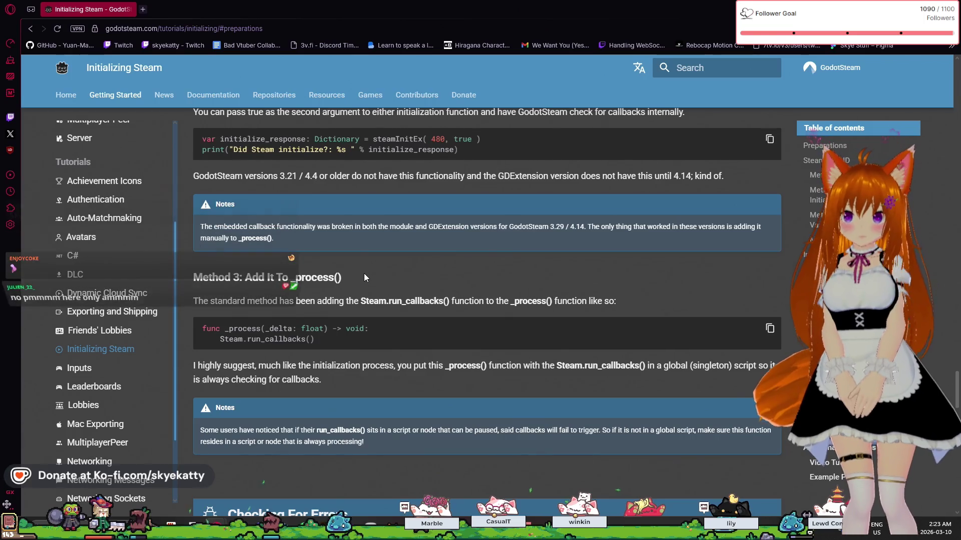
pyautogui.scroll(2, 364, 273)
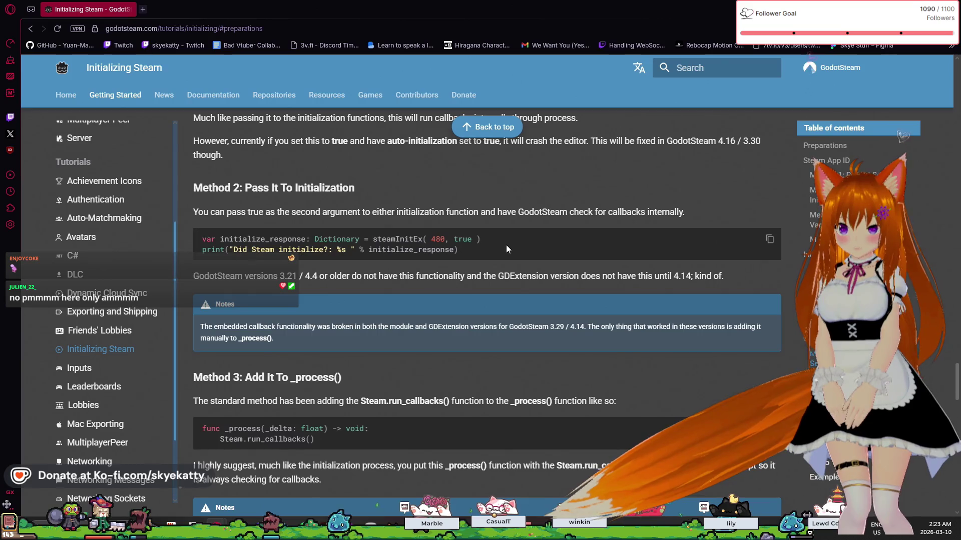
pyautogui.scroll(-2, 506, 248)
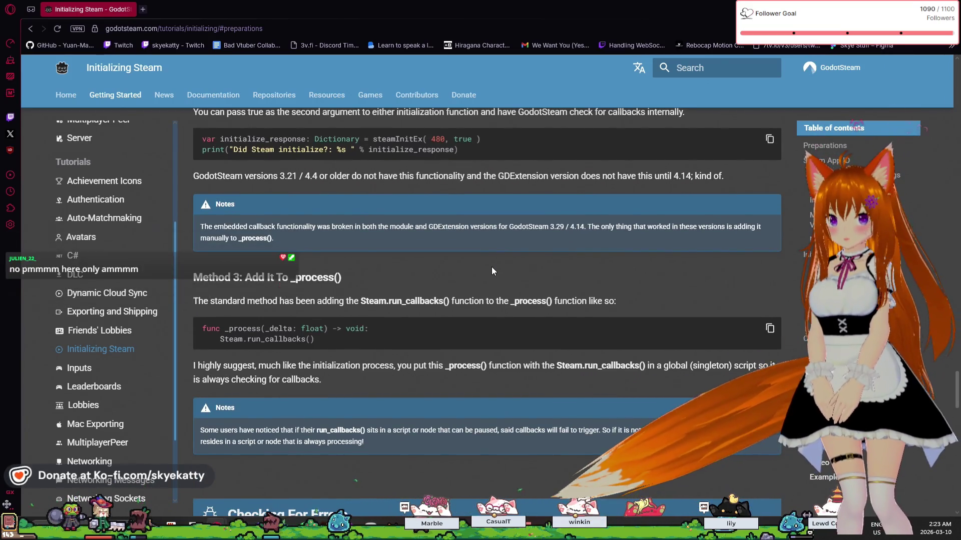
pyautogui.scroll(-1, 492, 271)
pyautogui.scroll(5, 493, 270)
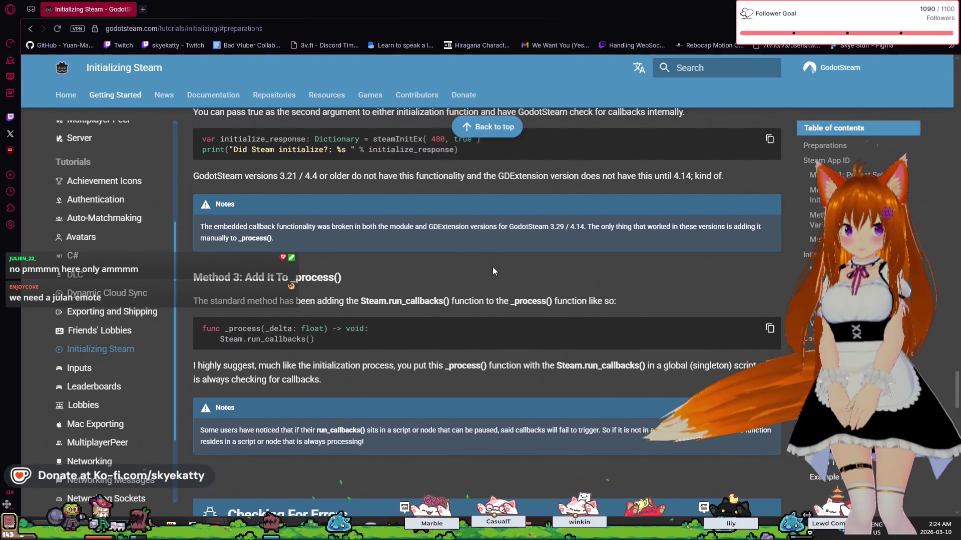
pyautogui.scroll(-7, 493, 269)
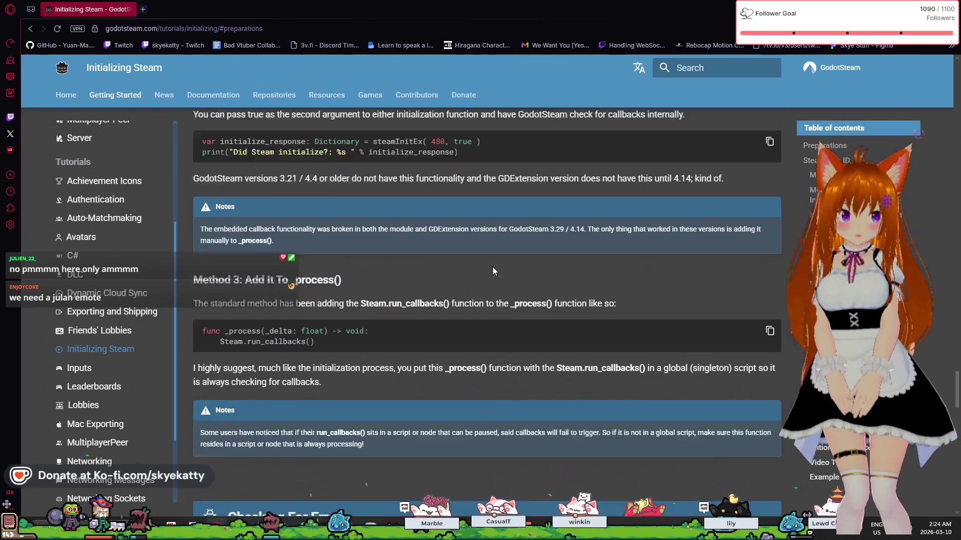
pyautogui.rightClick(493, 269)
pyautogui.click(418, 250)
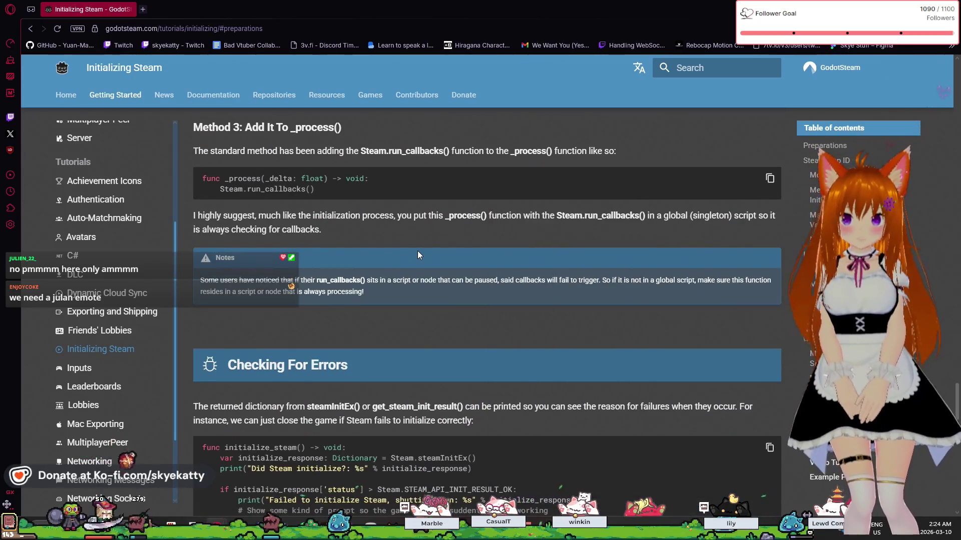
pyautogui.scroll(-8, 419, 252)
pyautogui.scroll(6, 420, 253)
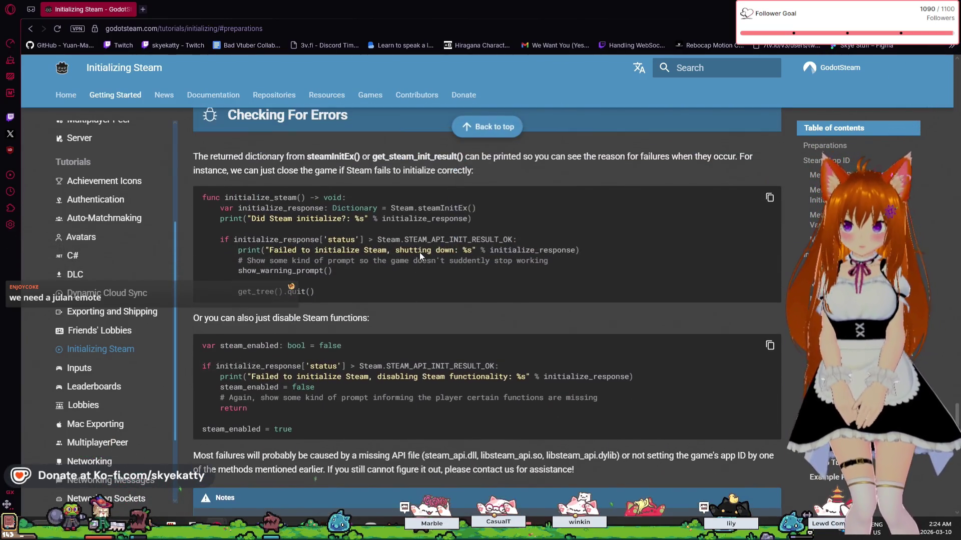
pyautogui.scroll(-3, 419, 257)
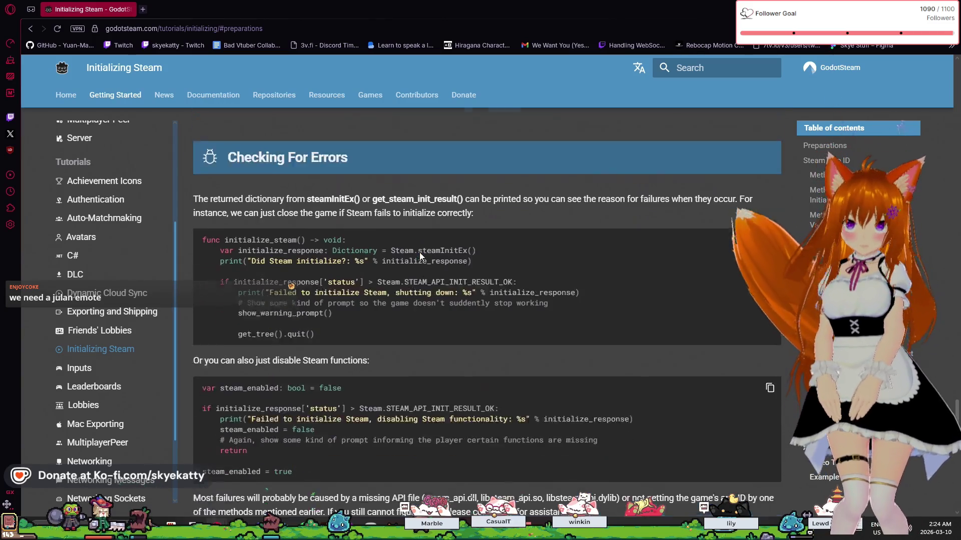
pyautogui.scroll(7, 419, 256)
pyautogui.scroll(4, 419, 252)
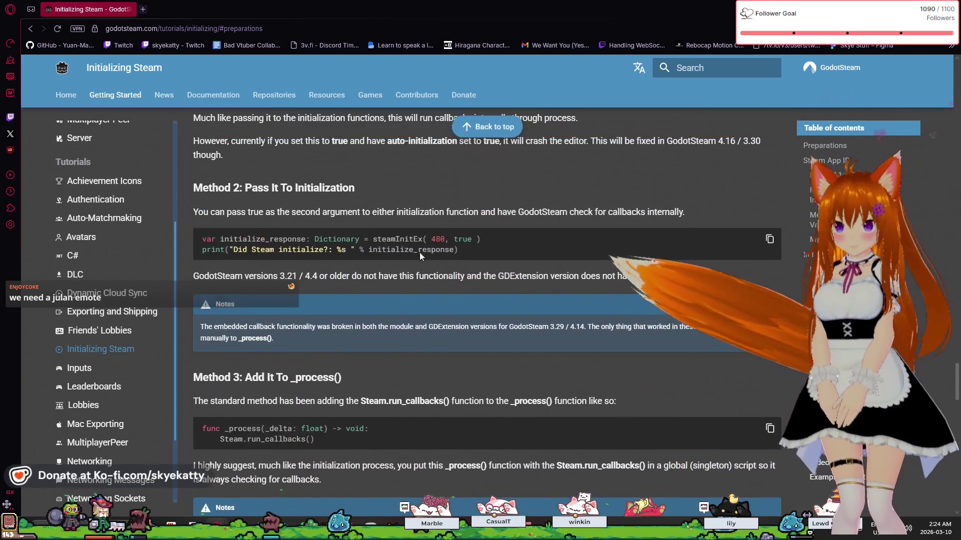
pyautogui.scroll(-8, 420, 252)
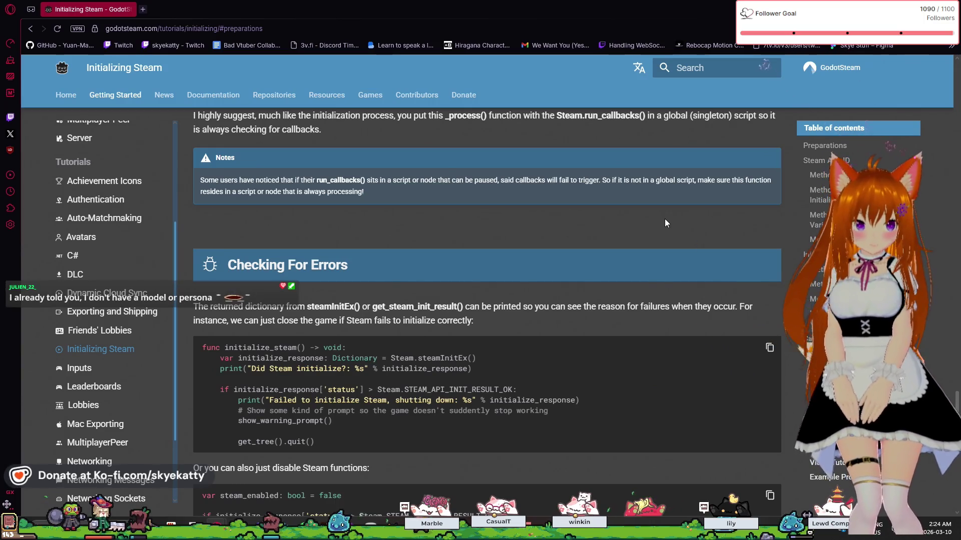
pyautogui.scroll(-3, 662, 218)
pyautogui.scroll(5, 662, 218)
pyautogui.scroll(-3, 663, 218)
pyautogui.scroll(-6, 662, 220)
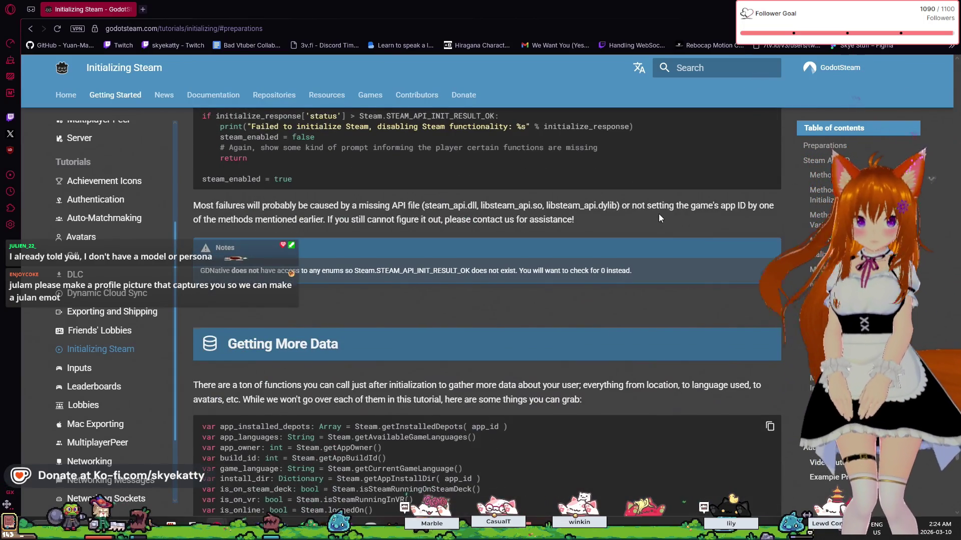
pyautogui.scroll(10, 660, 216)
pyautogui.scroll(-6, 660, 216)
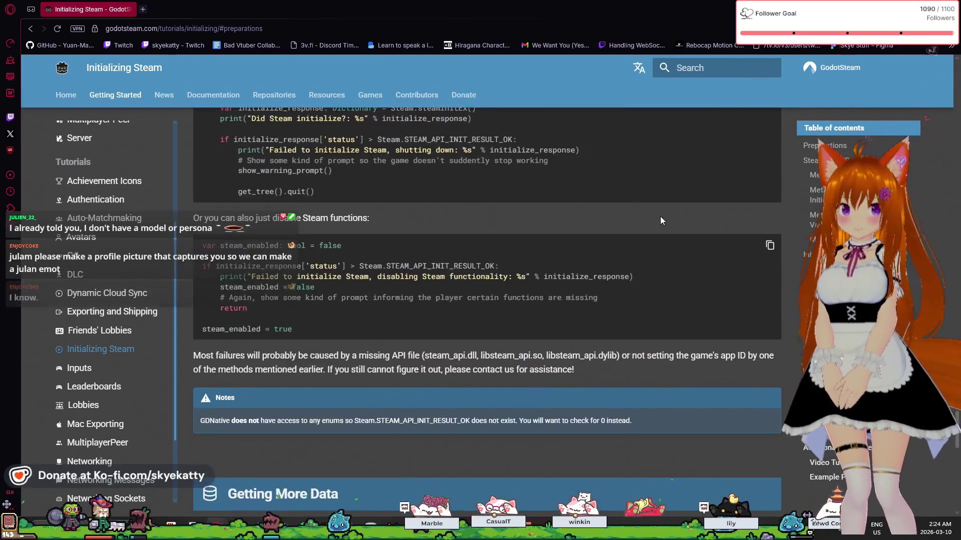
pyautogui.scroll(3, 660, 221)
pyautogui.scroll(-3, 661, 221)
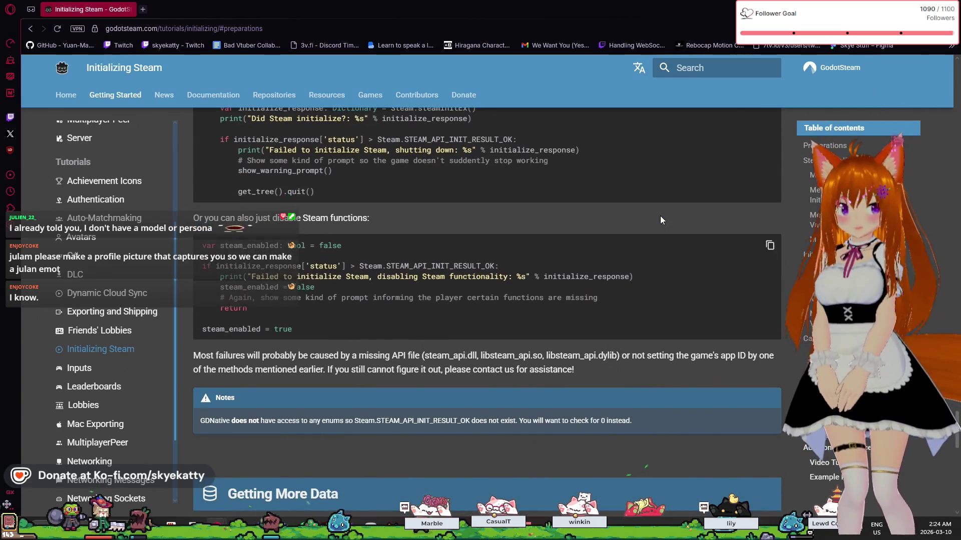
pyautogui.scroll(6, 661, 220)
pyautogui.scroll(-5, 661, 220)
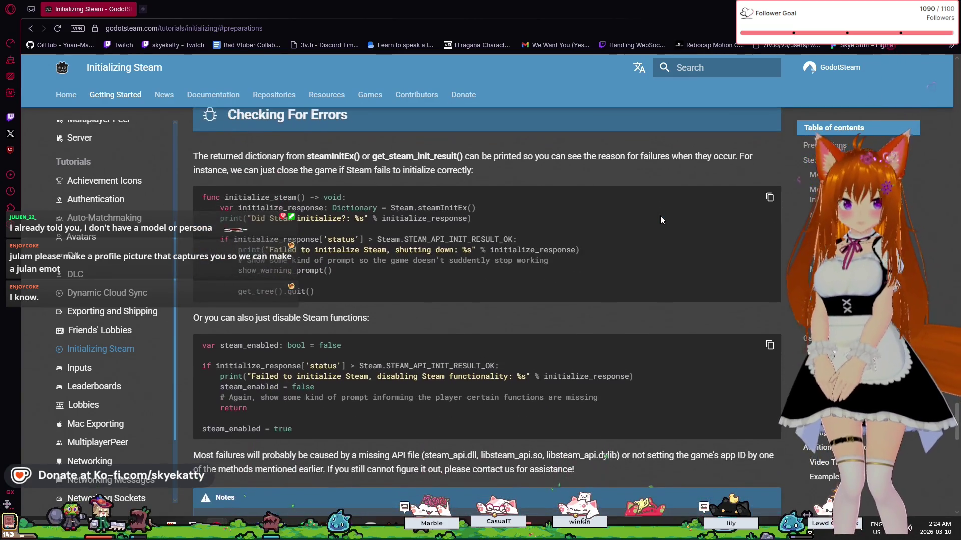
pyautogui.scroll(-7, 661, 221)
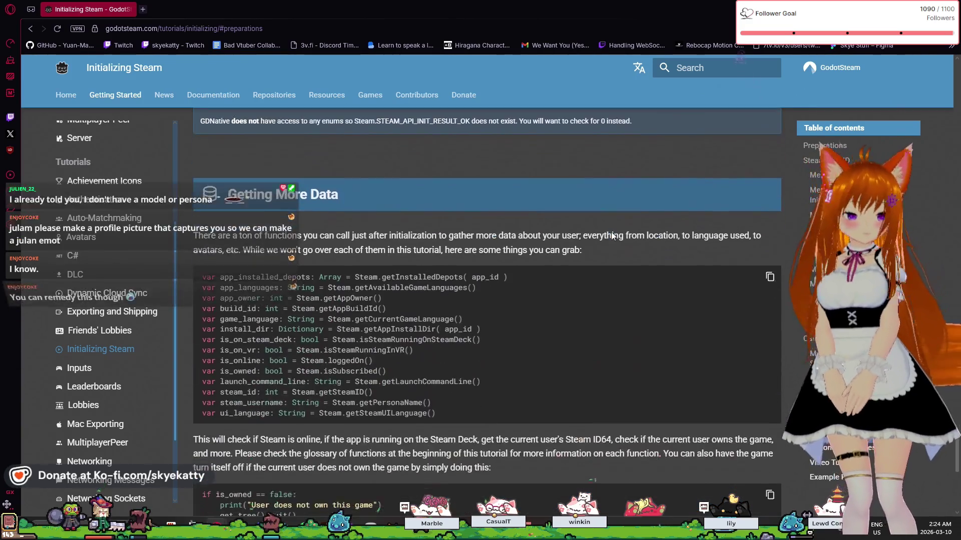
pyautogui.scroll(6, 611, 233)
pyautogui.scroll(3, 611, 232)
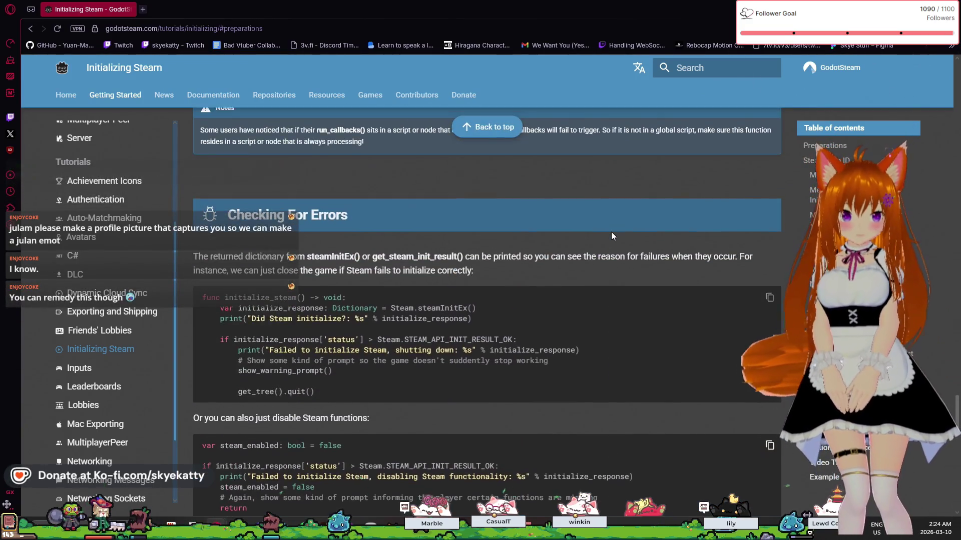
pyautogui.scroll(-3, 611, 232)
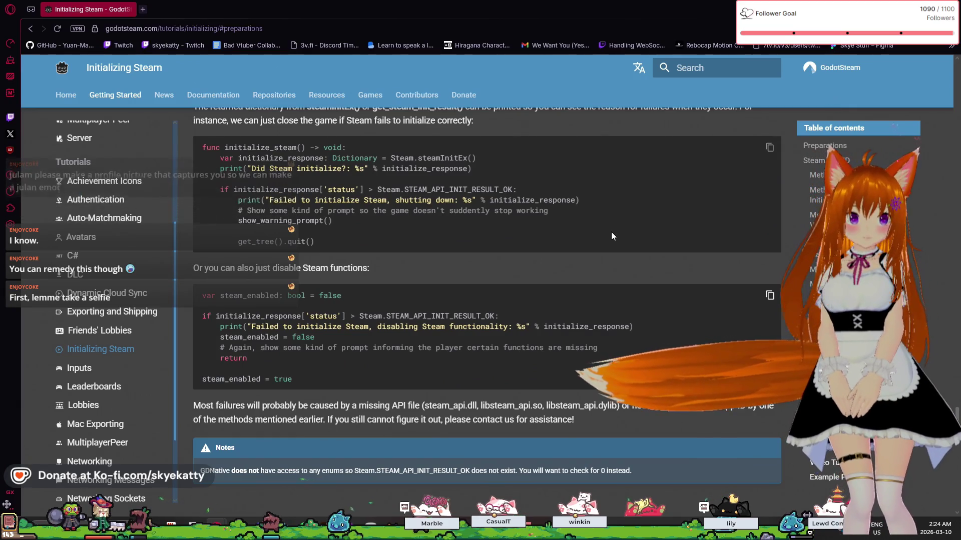
pyautogui.scroll(-1, 611, 232)
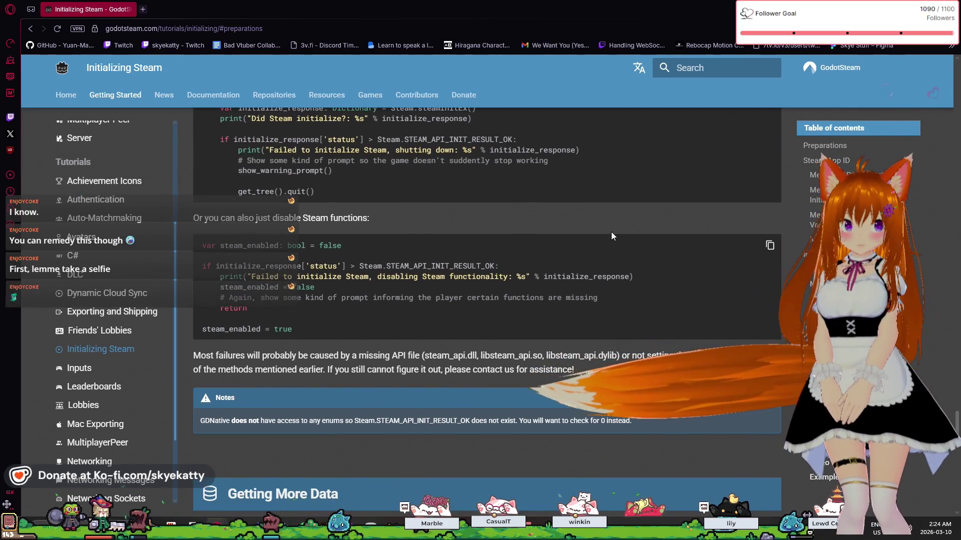
pyautogui.scroll(3, 612, 233)
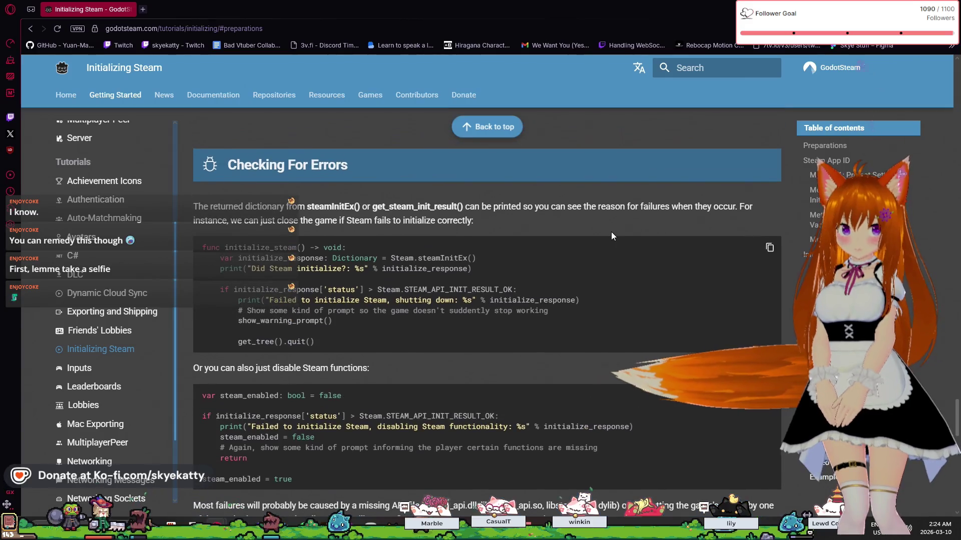
pyautogui.scroll(4, 330, 286)
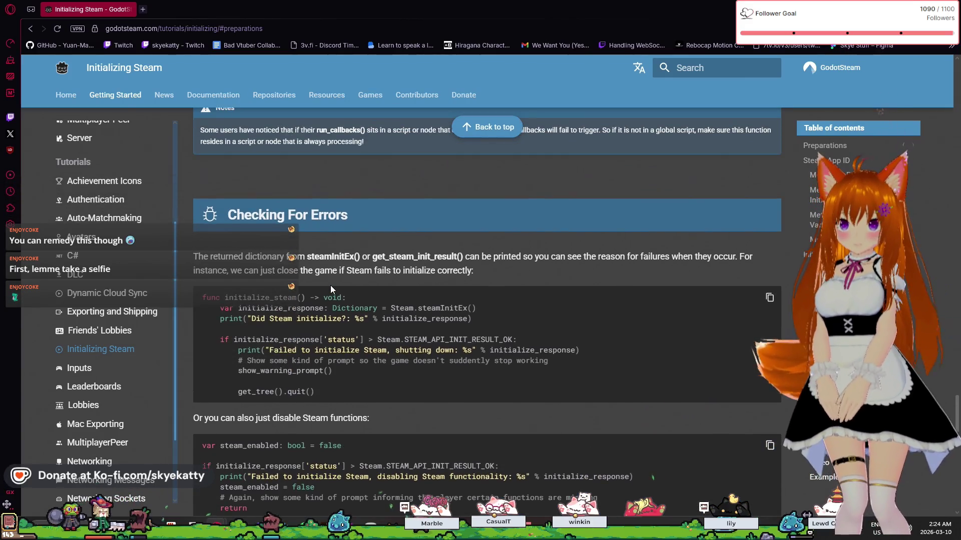
pyautogui.scroll(4, 331, 285)
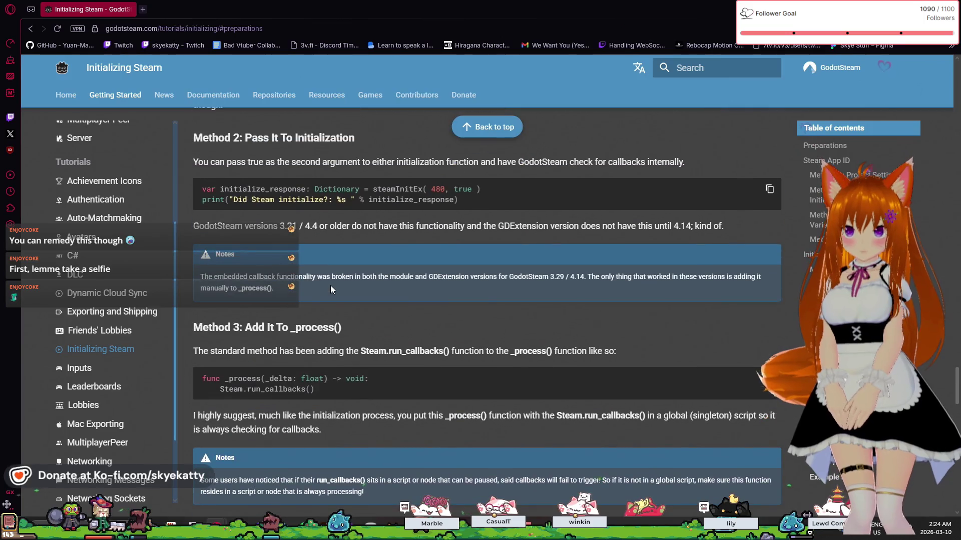
pyautogui.scroll(1, 422, 245)
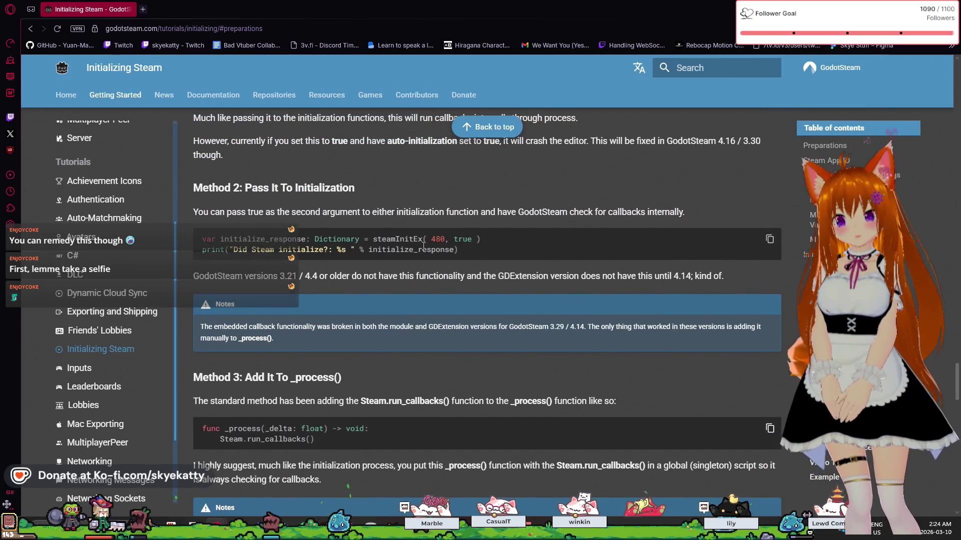
pyautogui.scroll(7, 422, 245)
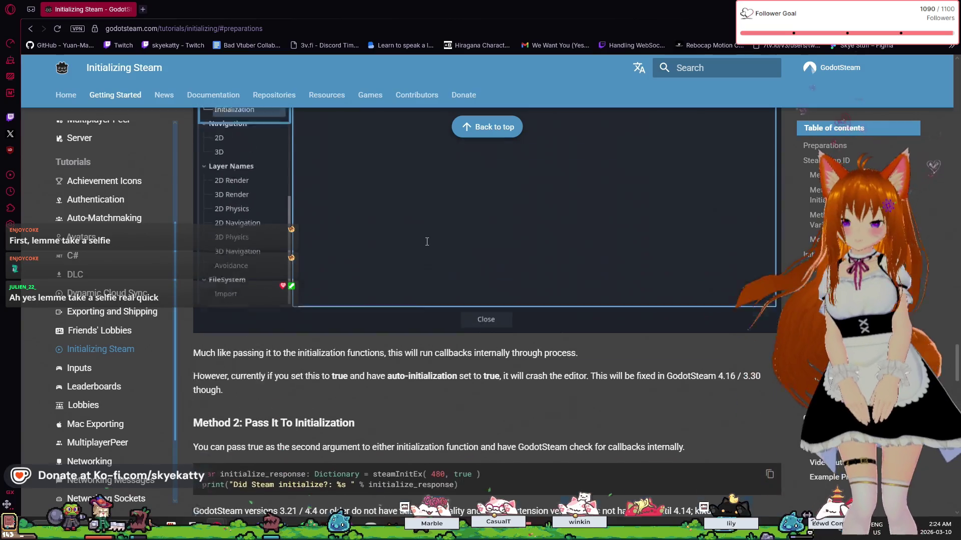
pyautogui.scroll(2, 427, 242)
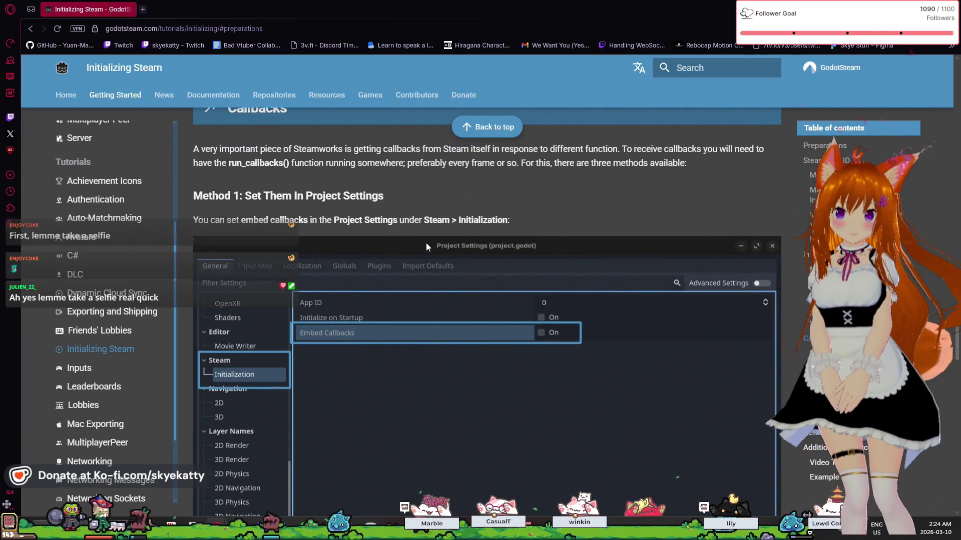
pyautogui.scroll(-4, 426, 245)
pyautogui.scroll(-9, 426, 242)
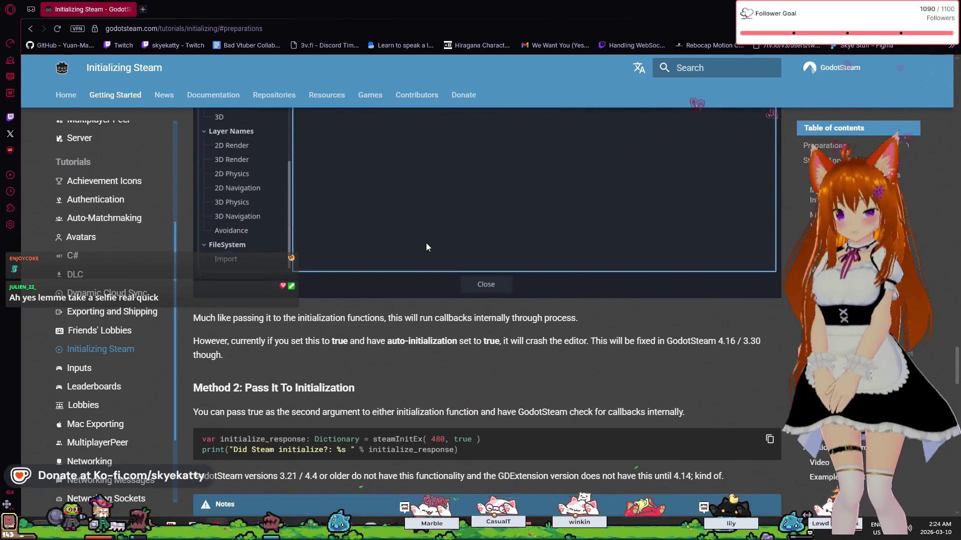
pyautogui.scroll(-9, 425, 241)
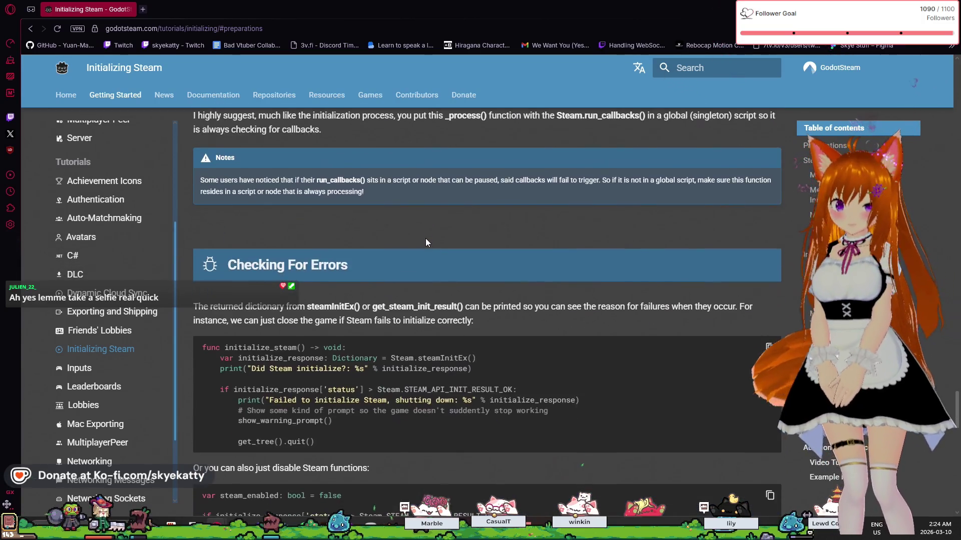
pyautogui.scroll(-5, 426, 235)
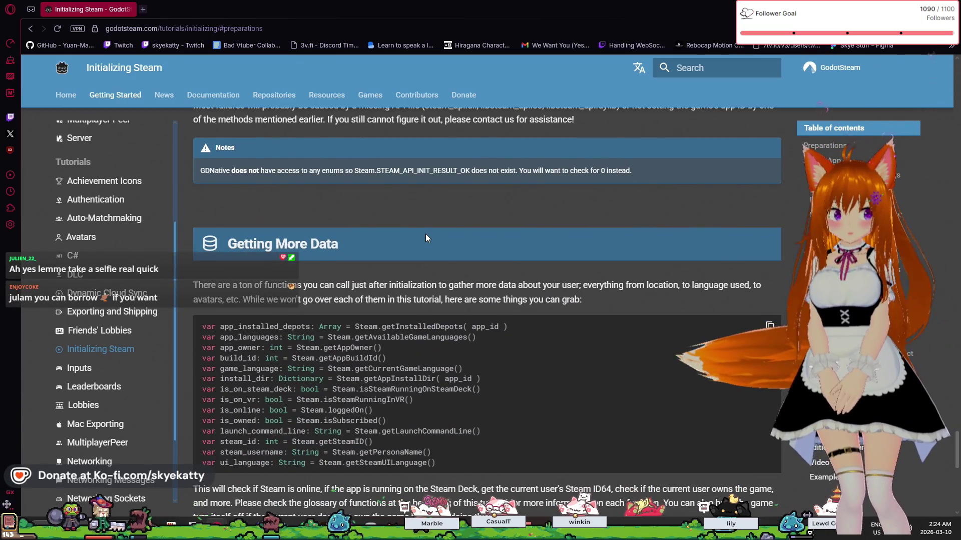
pyautogui.scroll(-1, 425, 234)
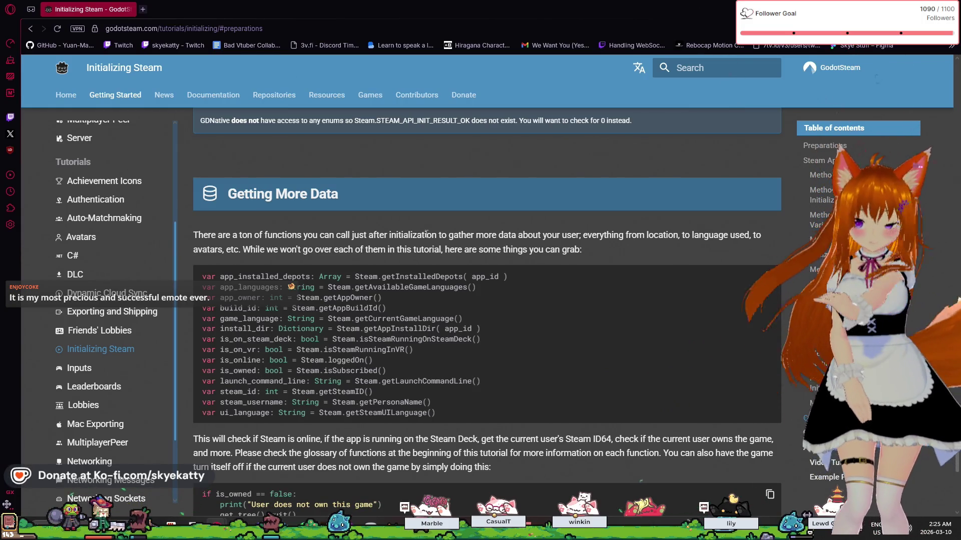
pyautogui.scroll(-5, 426, 234)
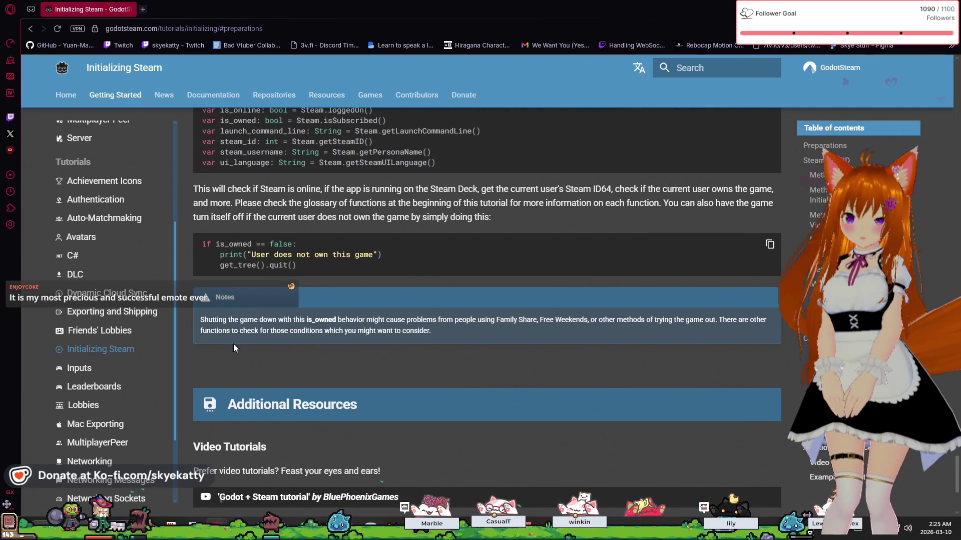
pyautogui.scroll(4, 320, 362)
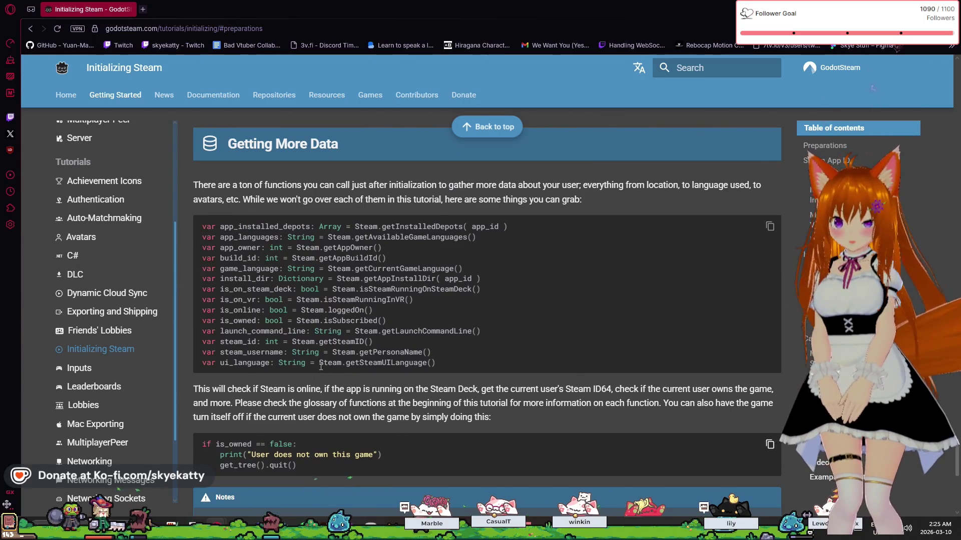
pyautogui.scroll(1, 320, 367)
pyautogui.scroll(6, 321, 367)
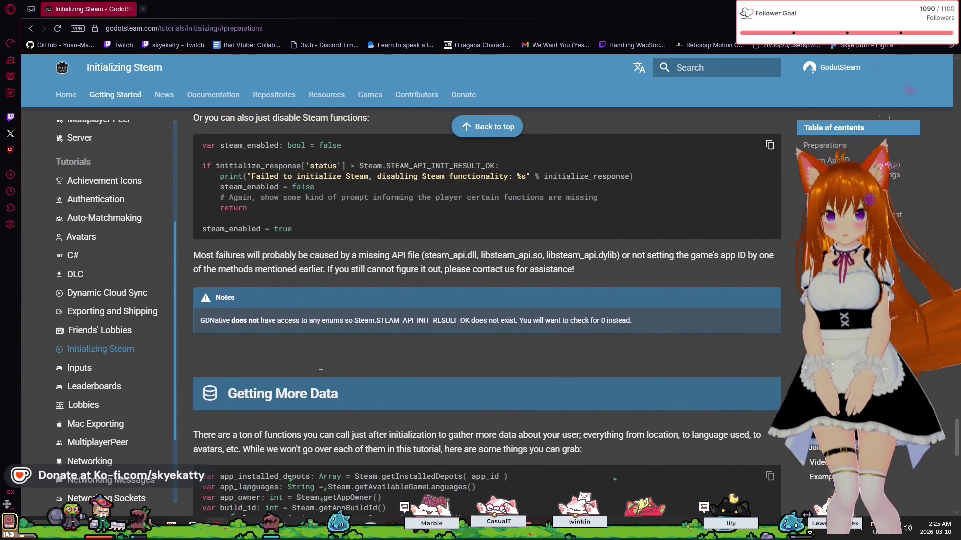
pyautogui.scroll(5, 320, 366)
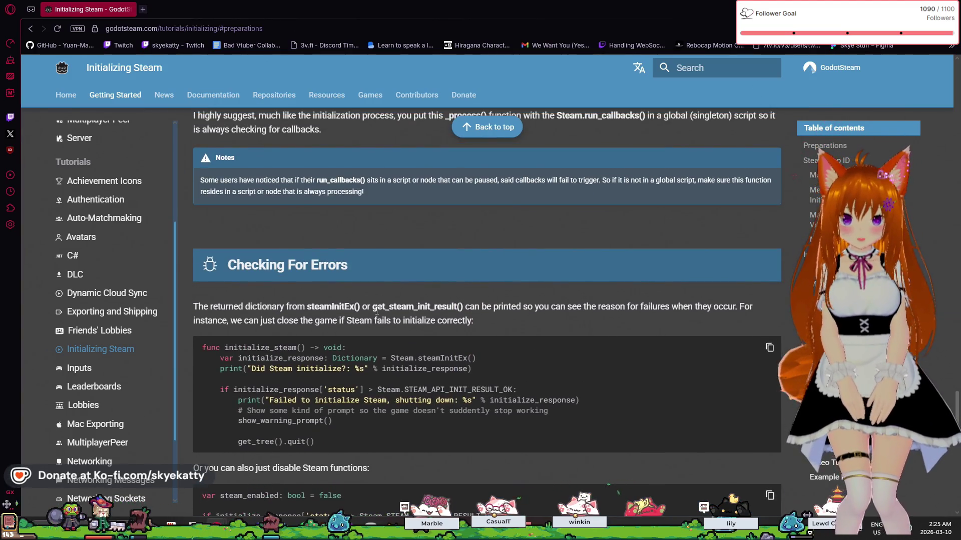
pyautogui.moveTo(405, 310); pyautogui.dragTo(463, 307)
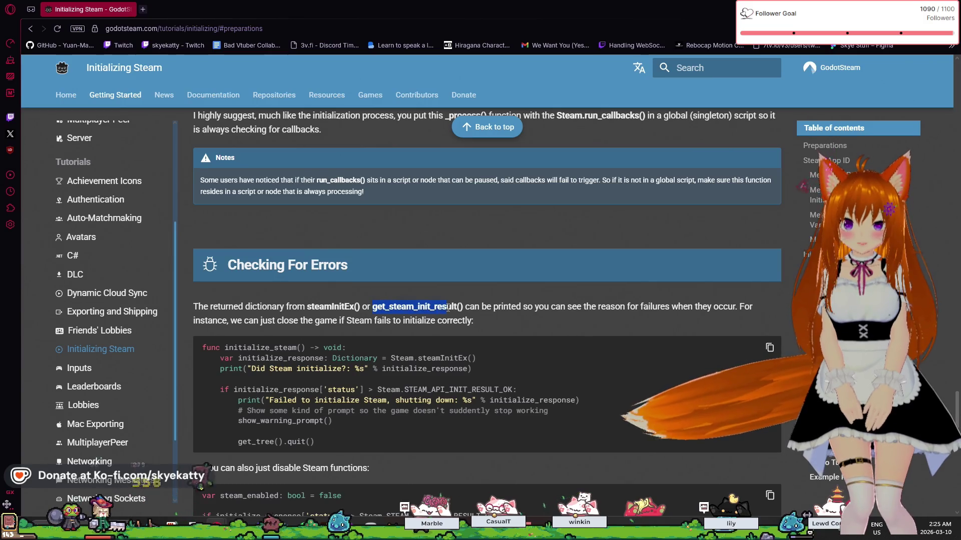
pyautogui.moveTo(372, 306); pyautogui.dragTo(429, 308)
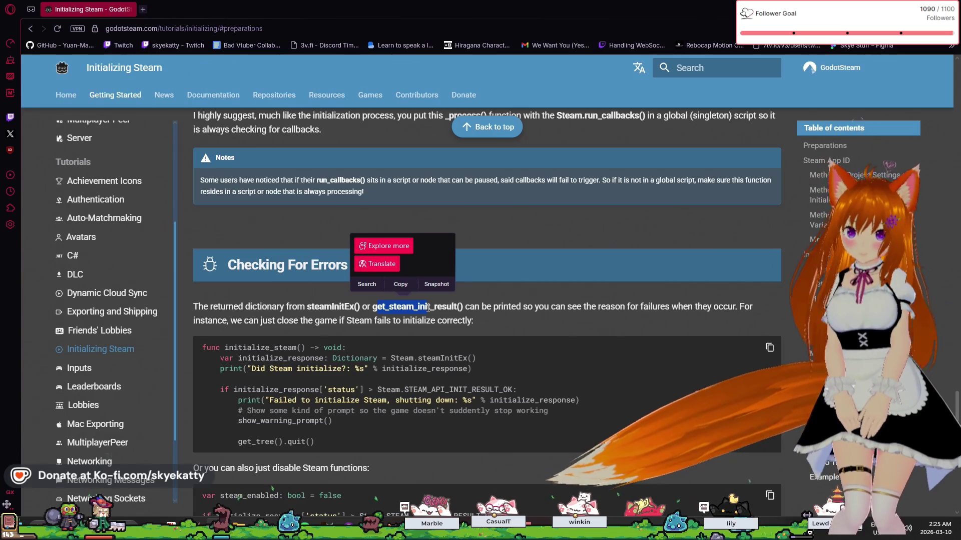
pyautogui.click(397, 312)
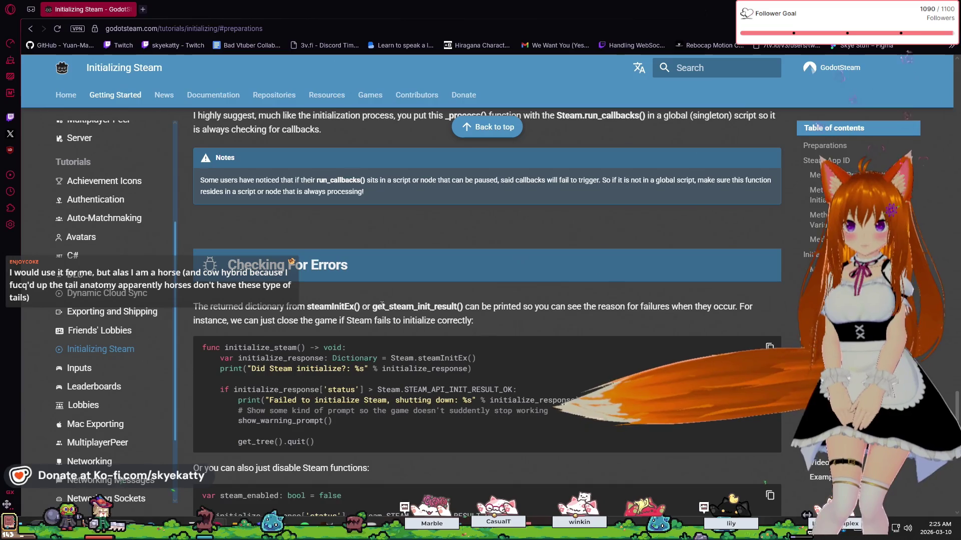
pyautogui.scroll(-1, 371, 307)
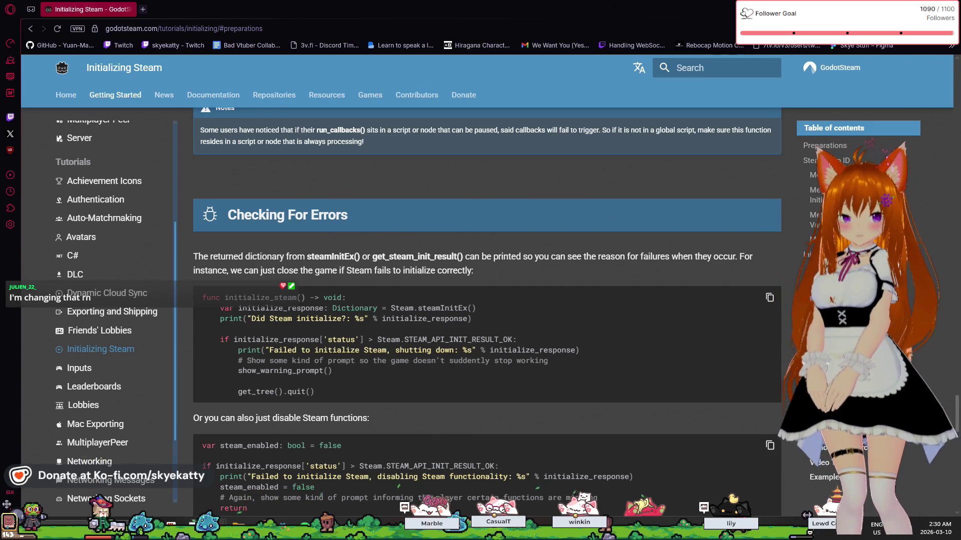
# Select and copy get_steam_init_result() from the Checking For Errors example, then return to Godot
pyautogui.scroll(-2, 546, 205)
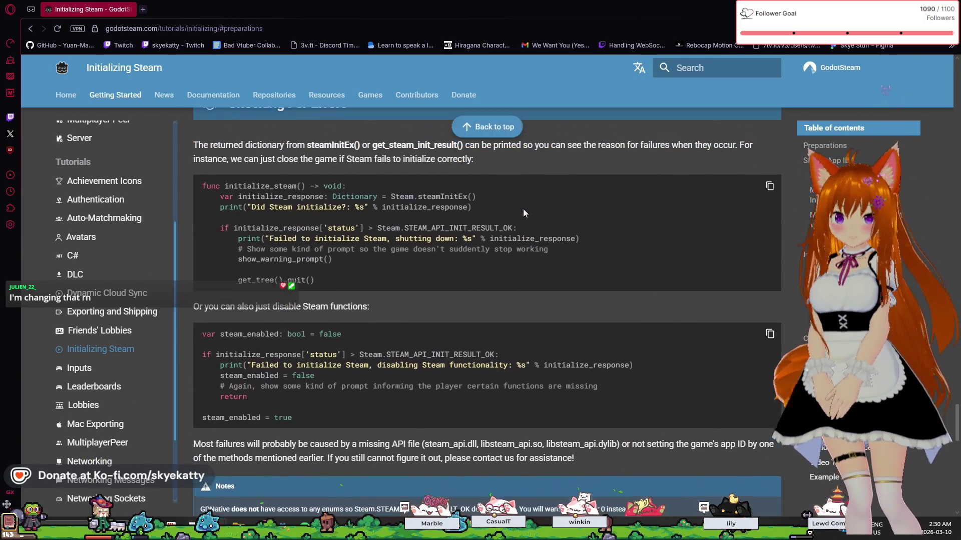
pyautogui.scroll(2, 496, 224)
pyautogui.scroll(-2, 487, 237)
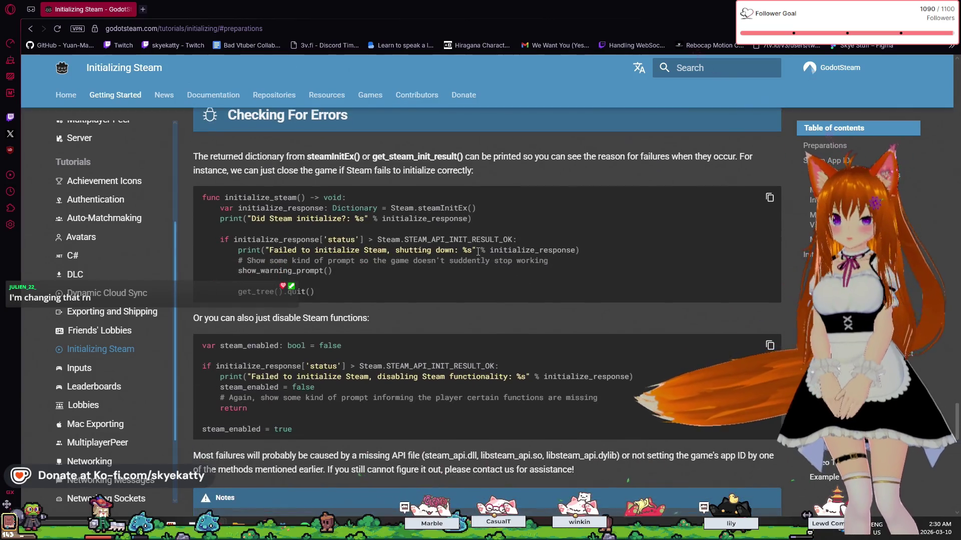
pyautogui.scroll(-1, 478, 252)
pyautogui.scroll(1, 478, 251)
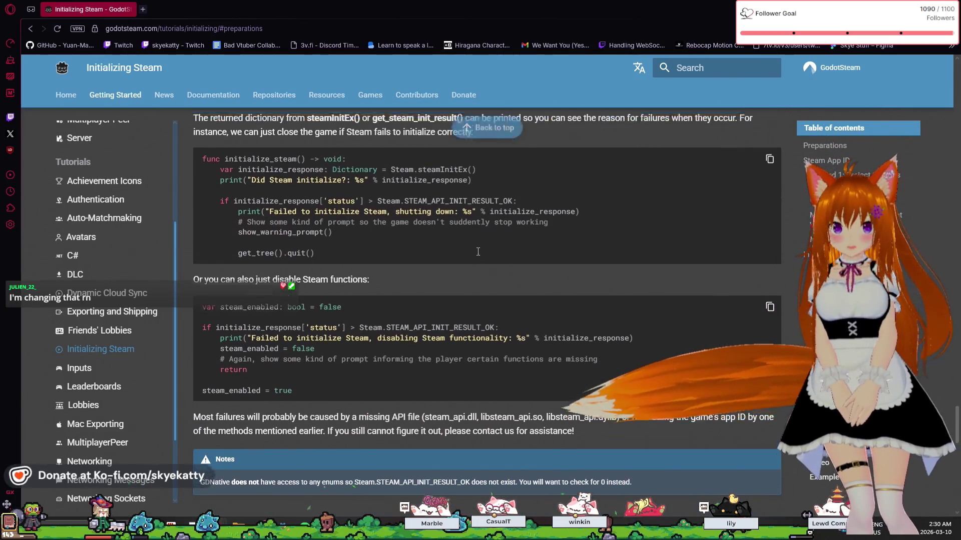
pyautogui.scroll(-1, 478, 252)
pyautogui.scroll(1, 478, 252)
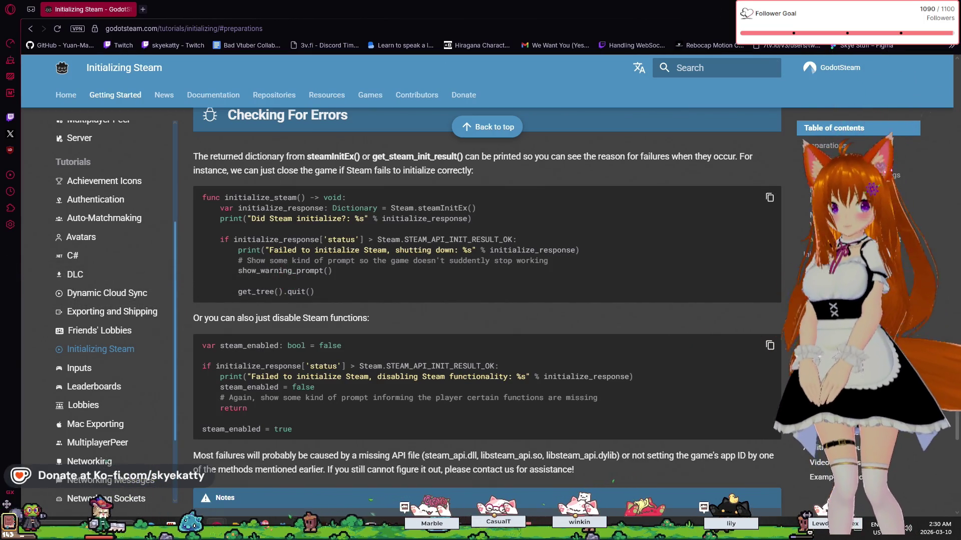
pyautogui.scroll(-1, 621, 256)
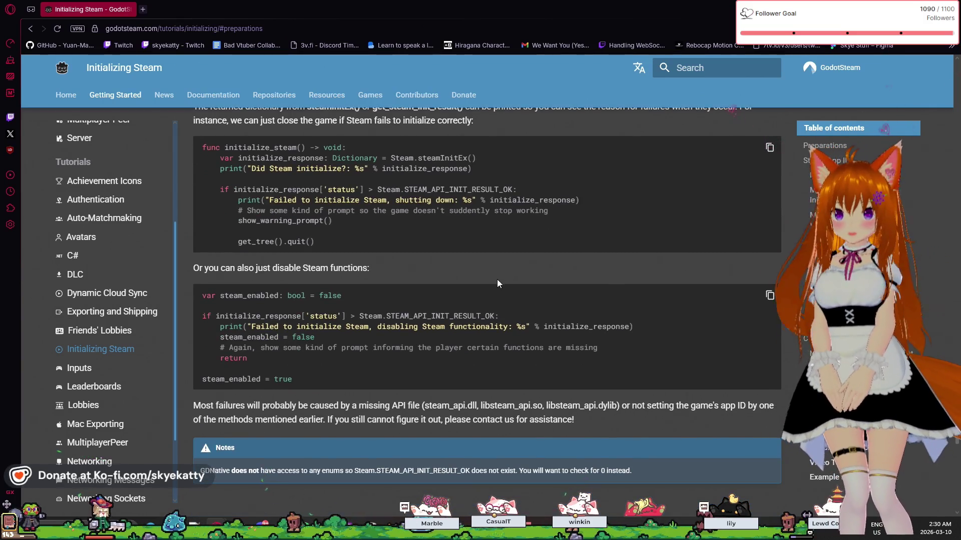
pyautogui.scroll(4, 497, 283)
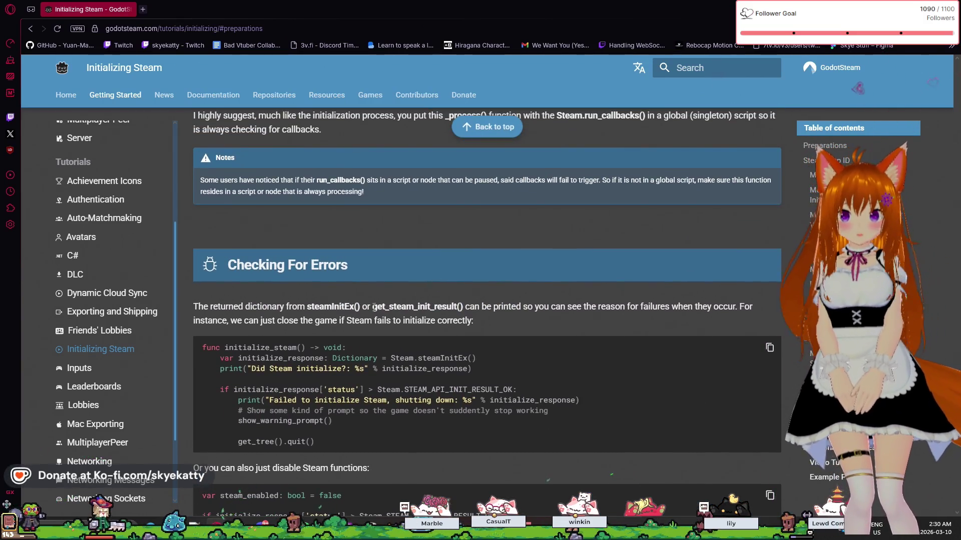
pyautogui.moveTo(372, 307); pyautogui.dragTo(463, 307)
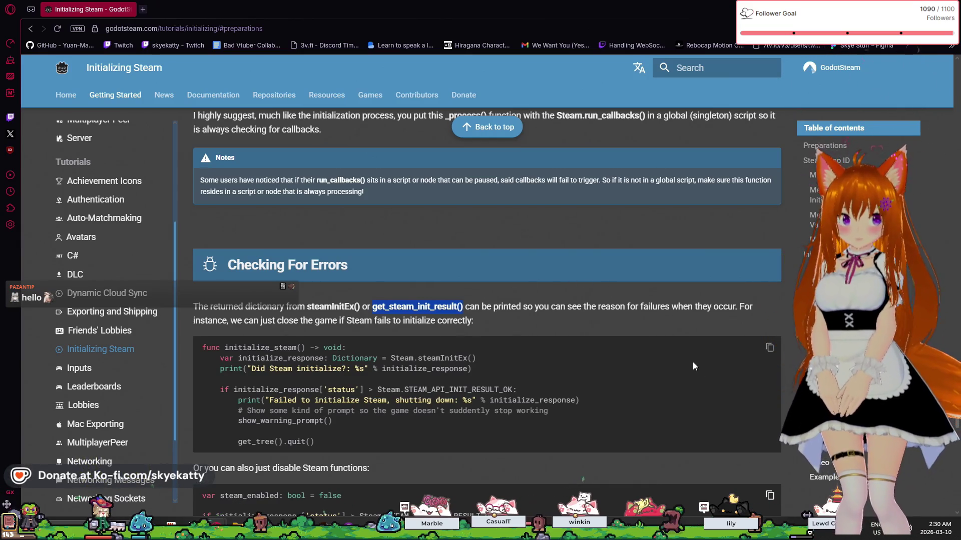
pyautogui.hotkey('alt', 'Tab')
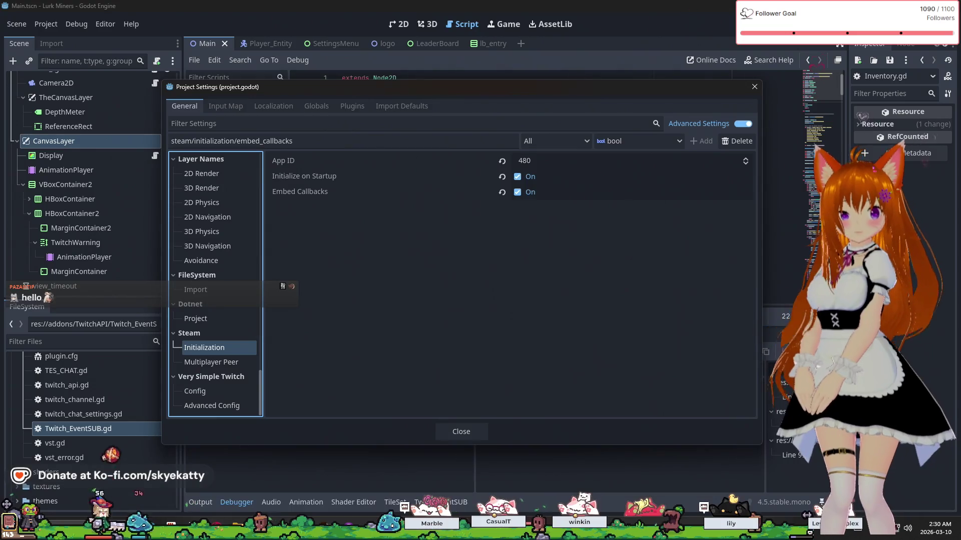
# Close Project Settings and put the caret on the blank line inside Main.gd's _ready()
pyautogui.click(739, 94)
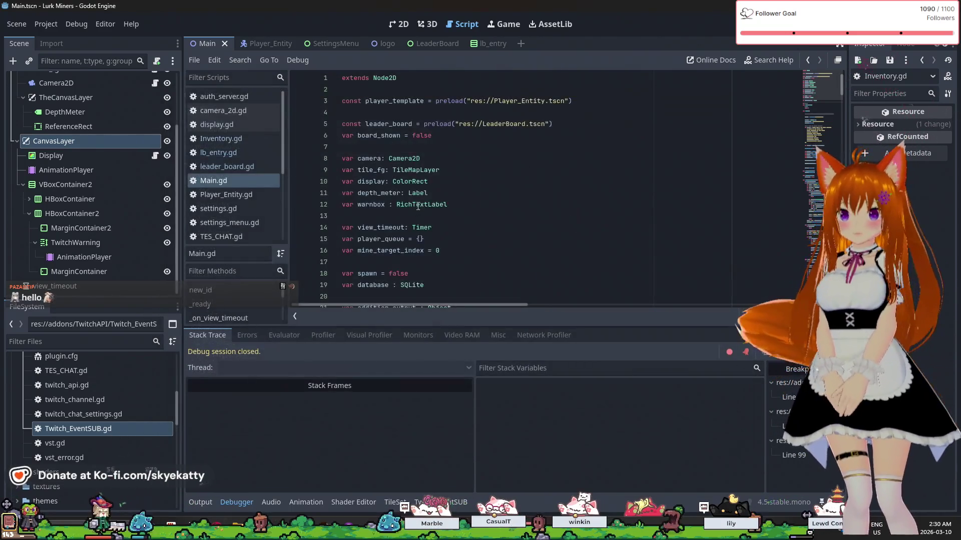
pyautogui.click(385, 147)
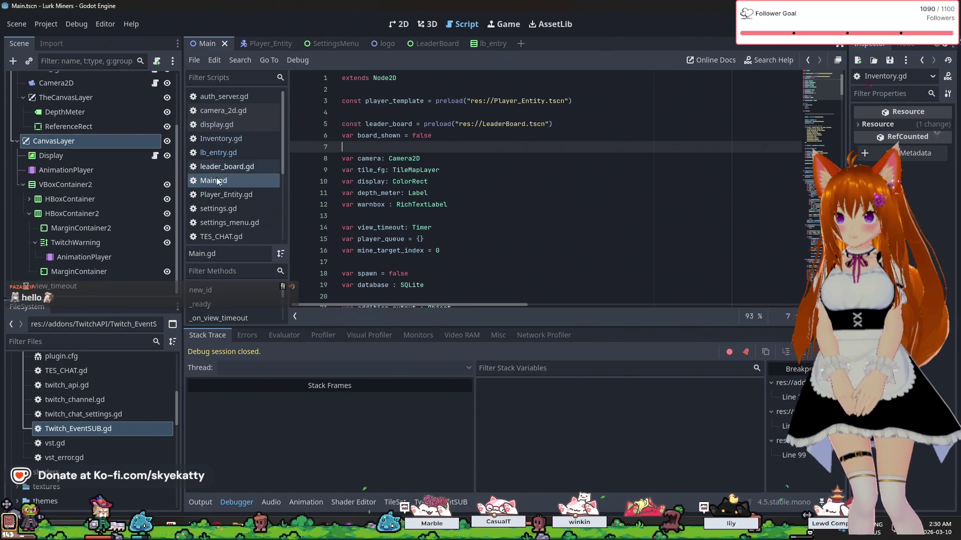
pyautogui.click(237, 184)
pyautogui.scroll(-8, 447, 180)
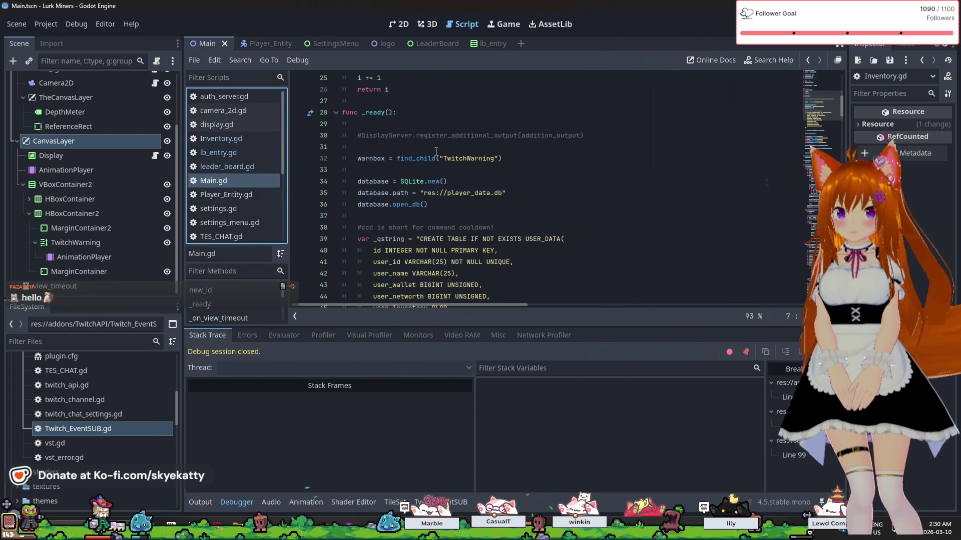
pyautogui.scroll(-3, 370, 116)
pyautogui.scroll(3, 459, 119)
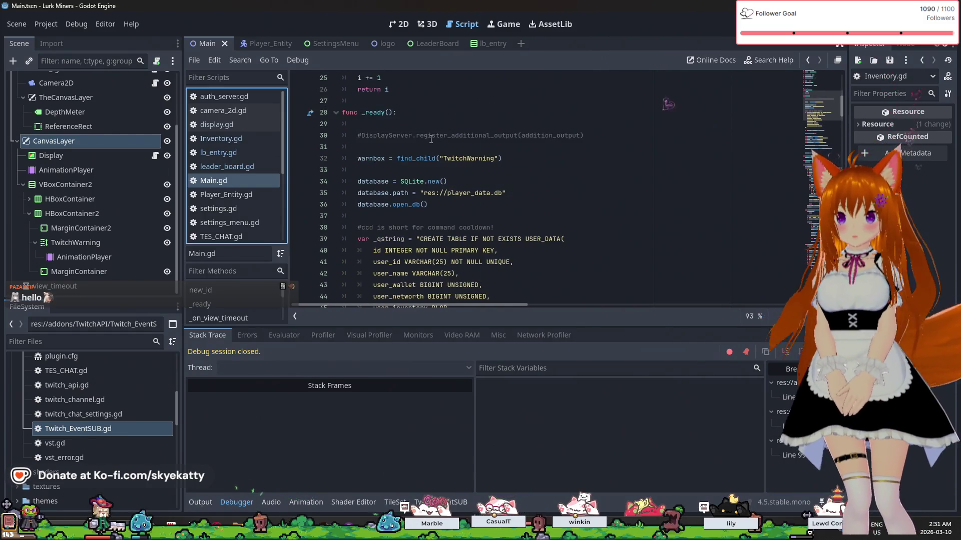
pyautogui.click(590, 146)
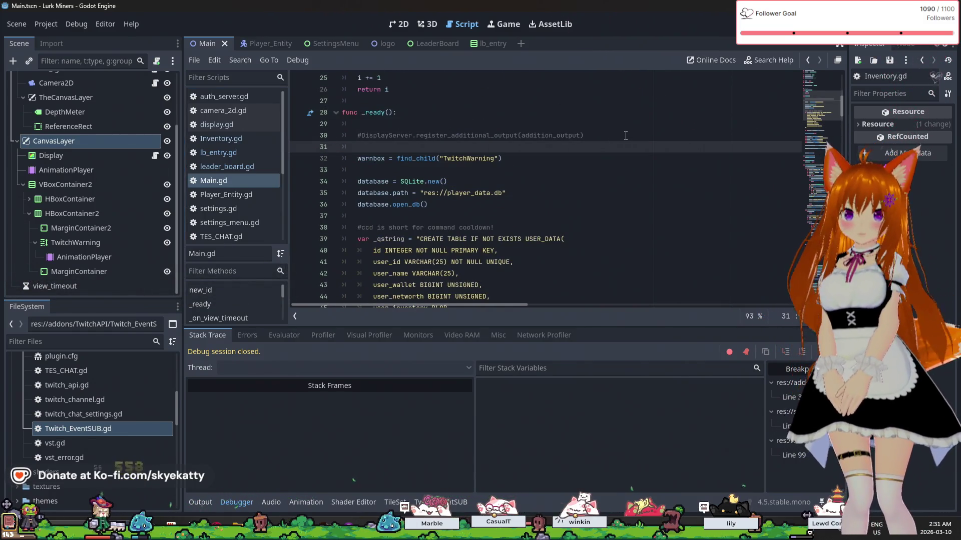
# Paste the copied function name into _ready() and prefix the line with 'var test ='
pyautogui.press('Return')
pyautogui.write('get_steam_init_result()')
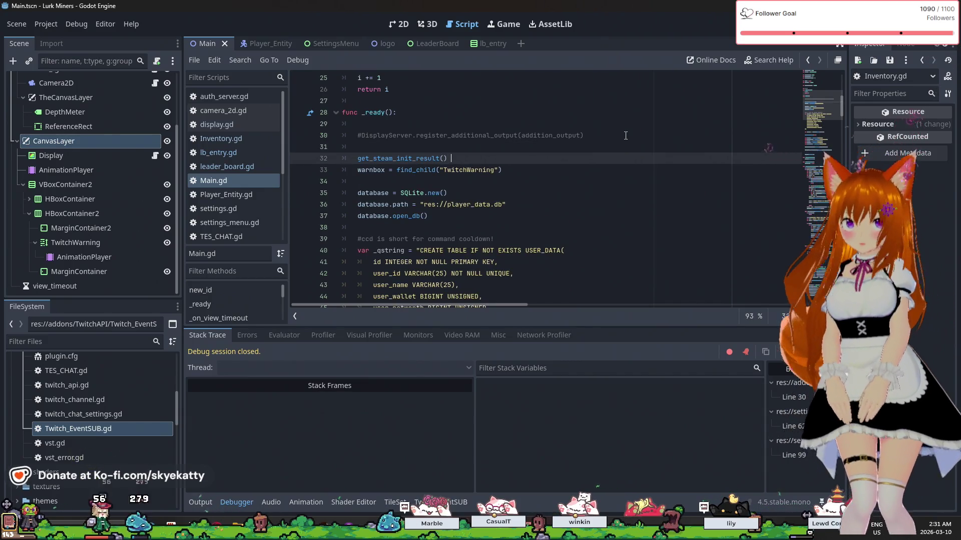
pyautogui.press('Return')
pyautogui.press('Up')
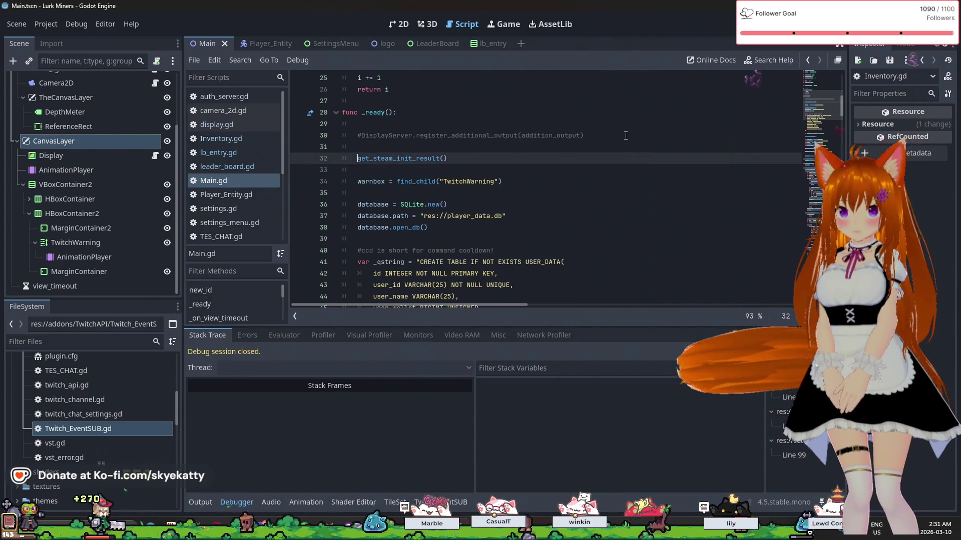
pyautogui.press('Home')
pyautogui.write('var test =')
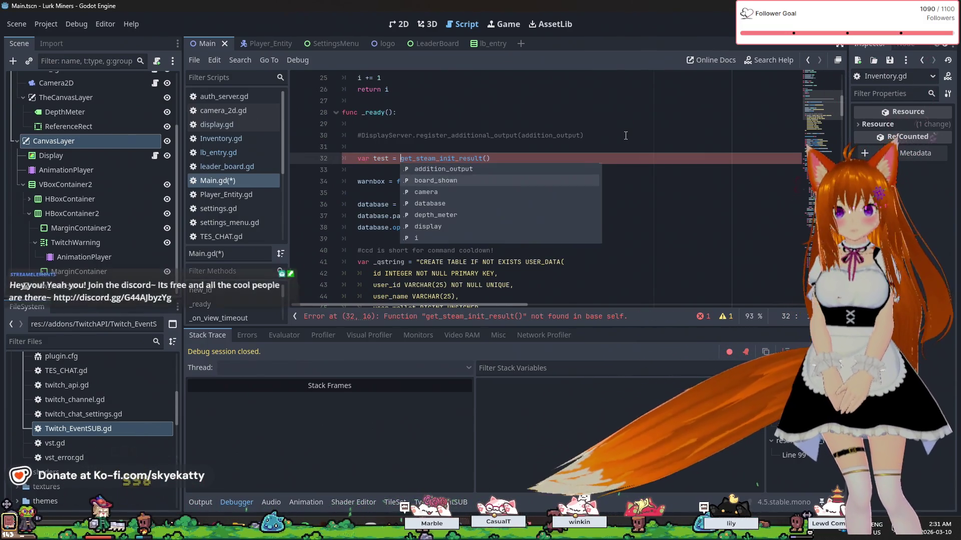
pyautogui.click(625, 135)
pyautogui.click(486, 172)
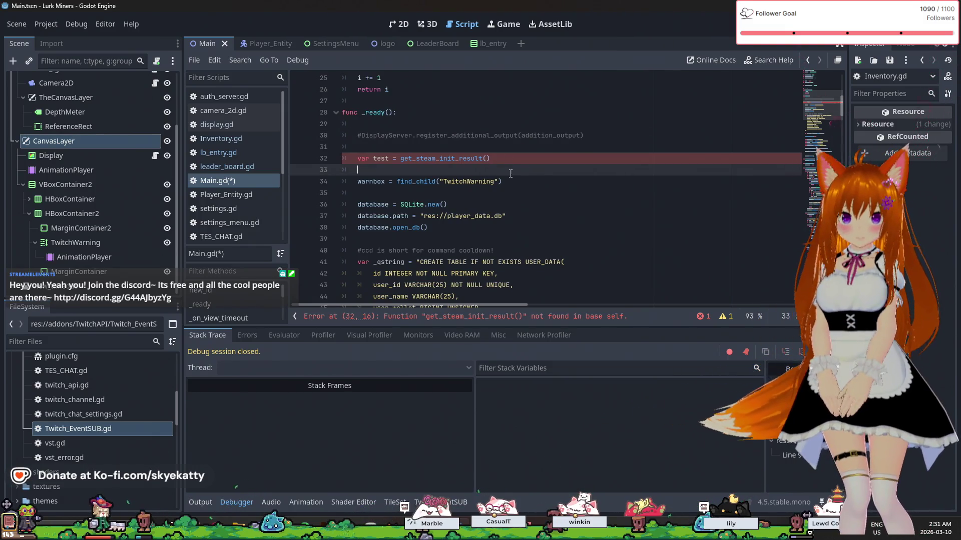
# Add the Steam class prefix so the line reads var test = Steam.get_steam_init_result()
pyautogui.click(399, 159)
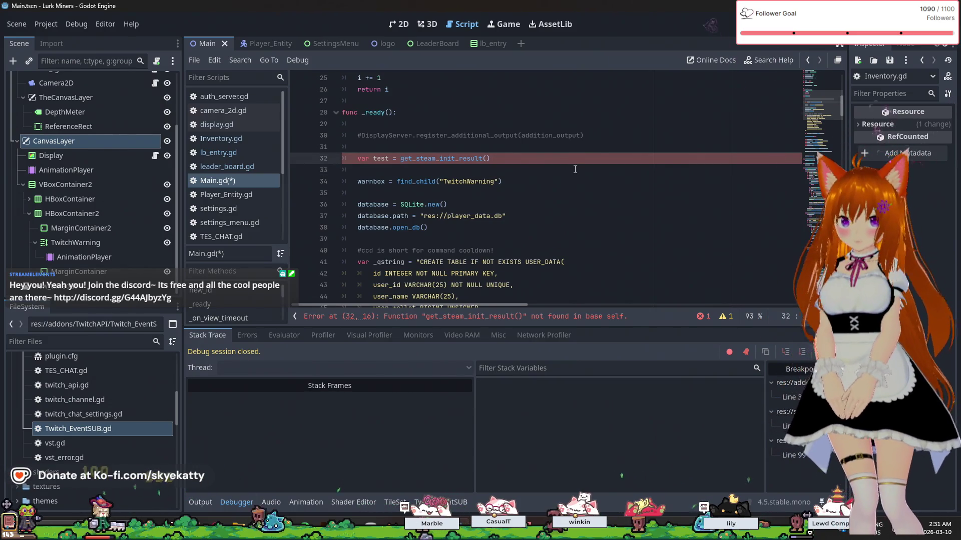
pyautogui.write('Stea')
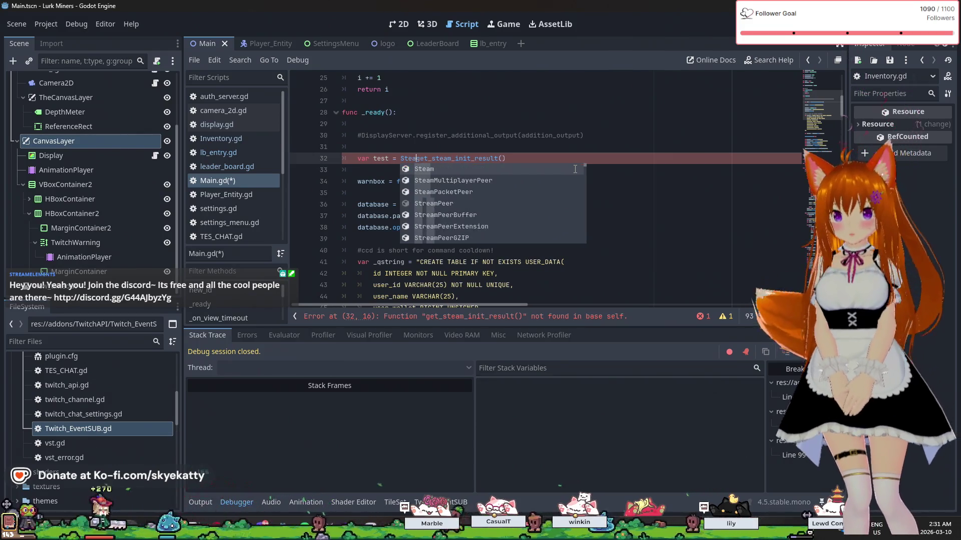
pyautogui.press('Tab')
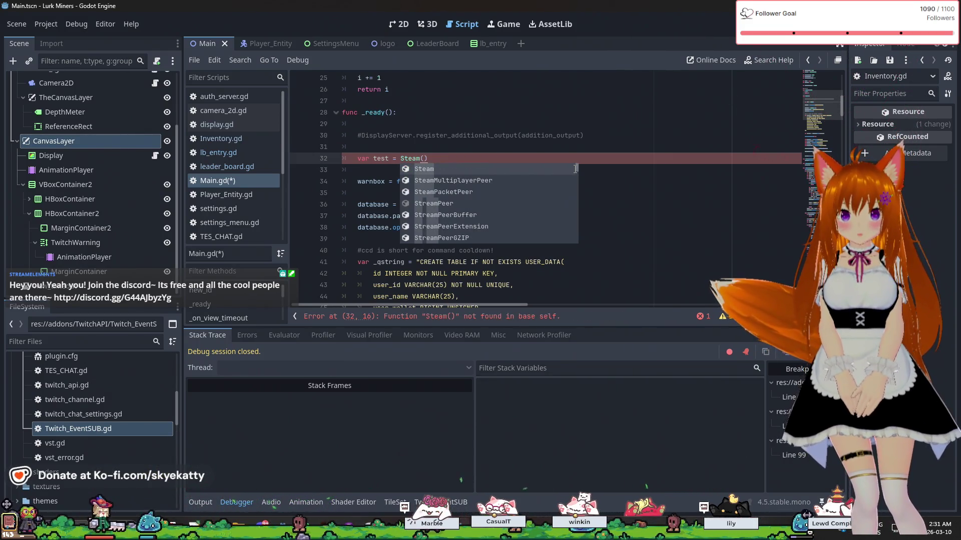
pyautogui.press('BackSpace')
pyautogui.press('BackSpace')
pyautogui.write('.ge')
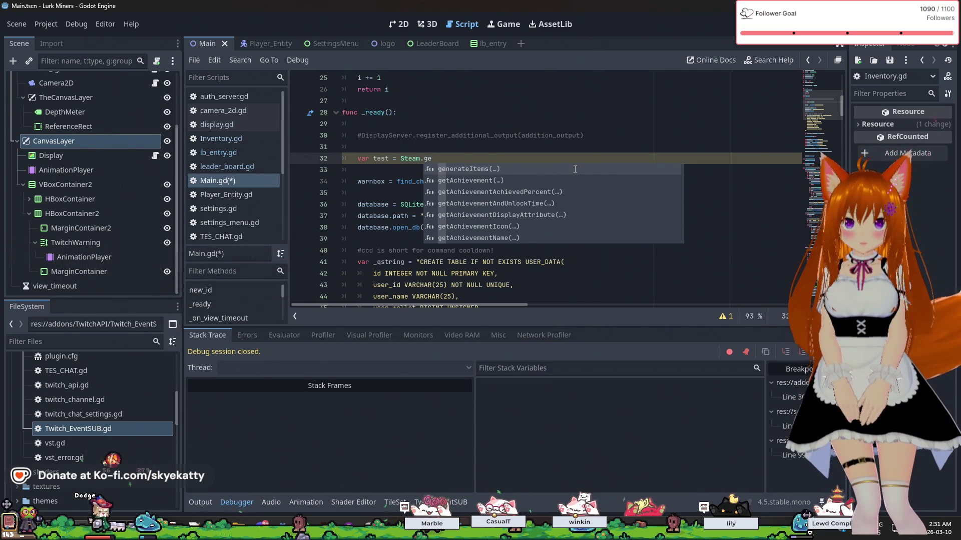
pyautogui.write('t_steam')
pyautogui.press('Tab')
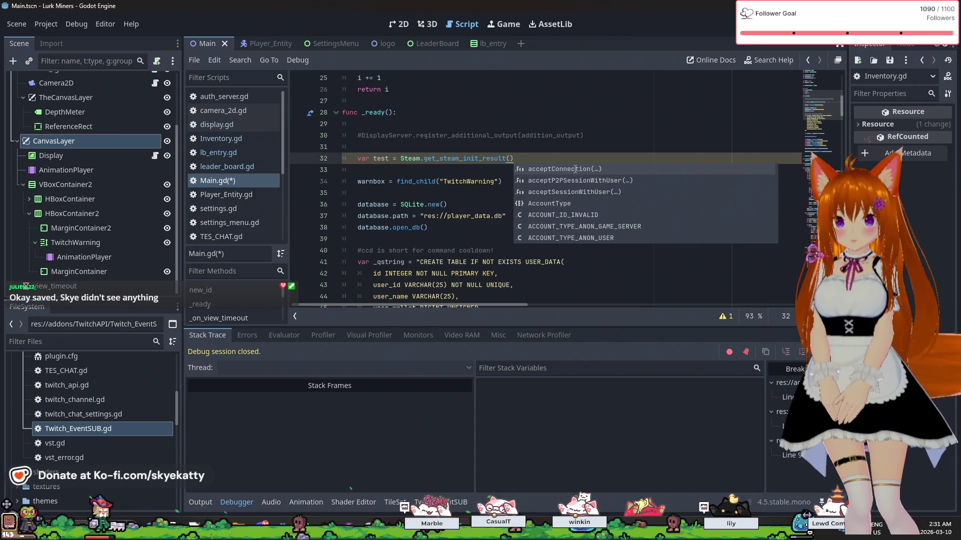
pyautogui.click(425, 112)
pyautogui.click(548, 174)
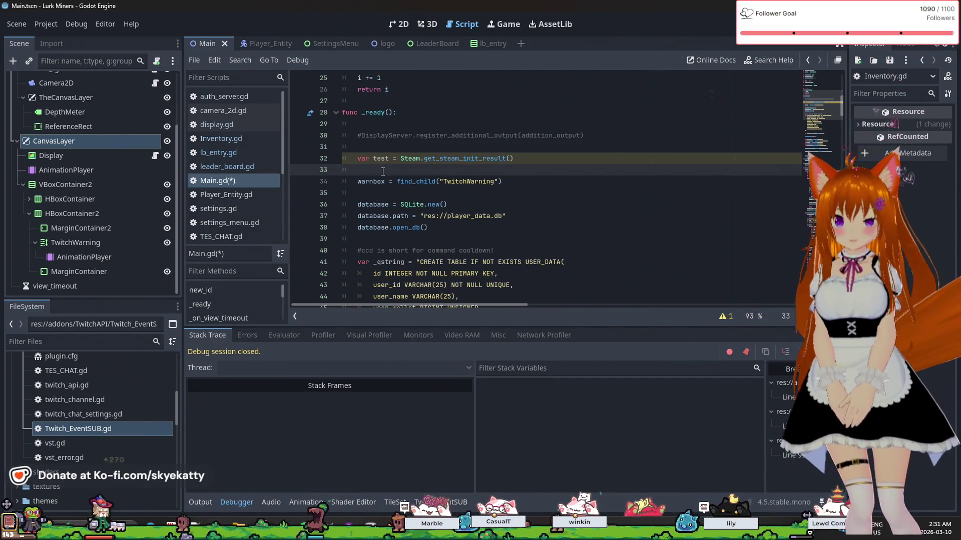
pyautogui.write('A')
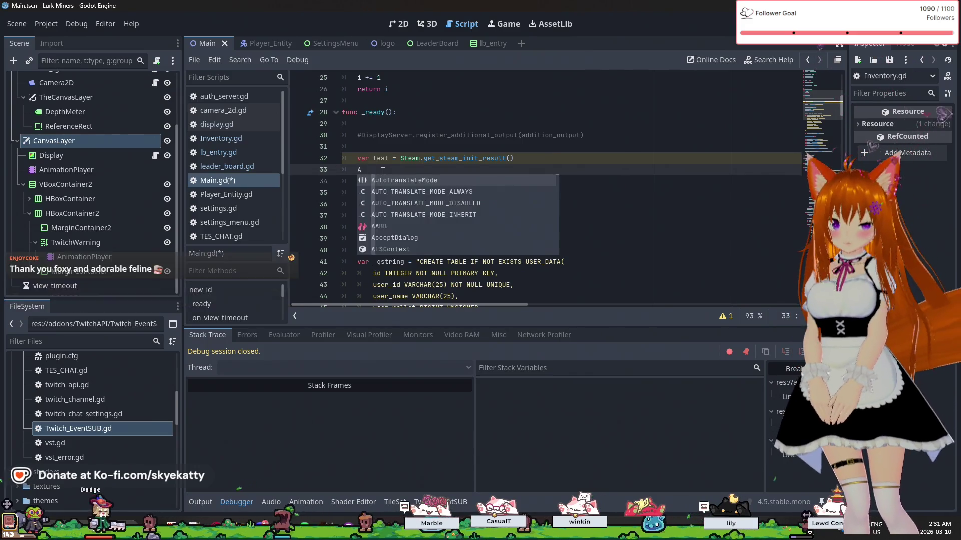
pyautogui.press('BackSpace')
pyautogui.press('BackSpace')
pyautogui.press('Return')
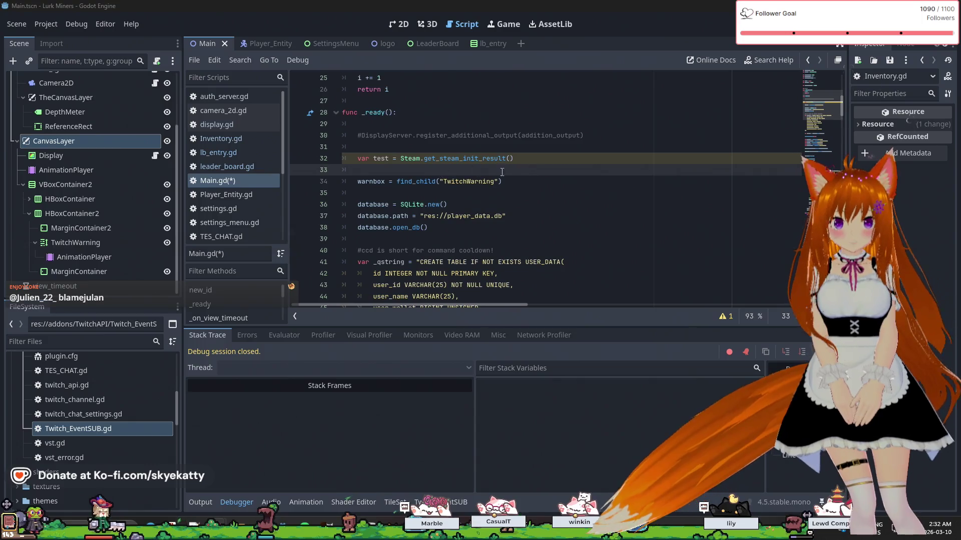
# Add a print(test) line below the Steam init call, then save and run the game
pyautogui.press('Return')
pyautogui.press('Up')
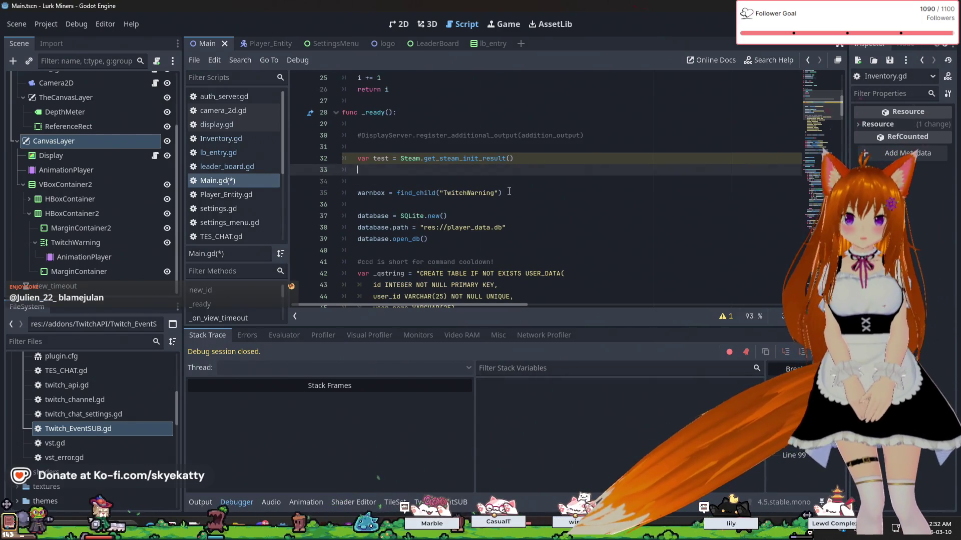
pyautogui.write('print')
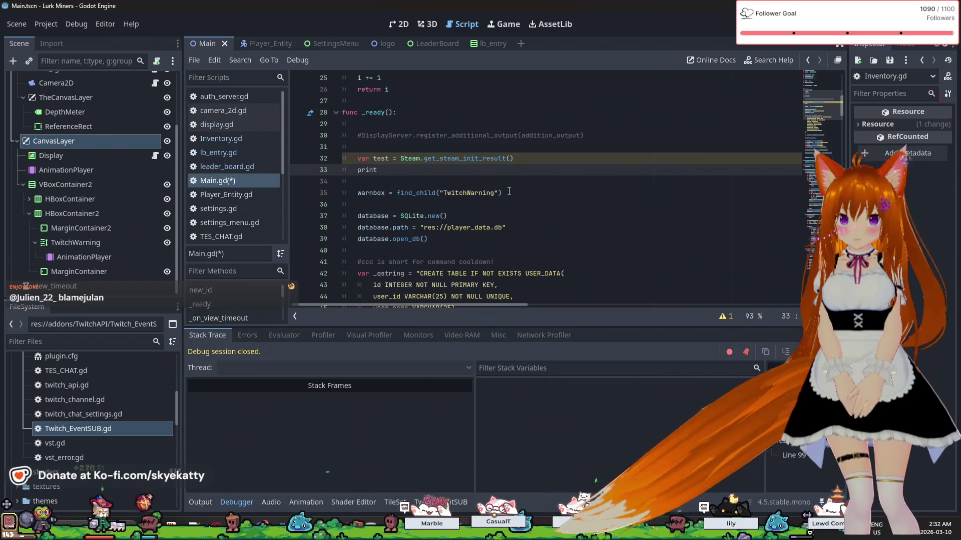
pyautogui.write('(test')
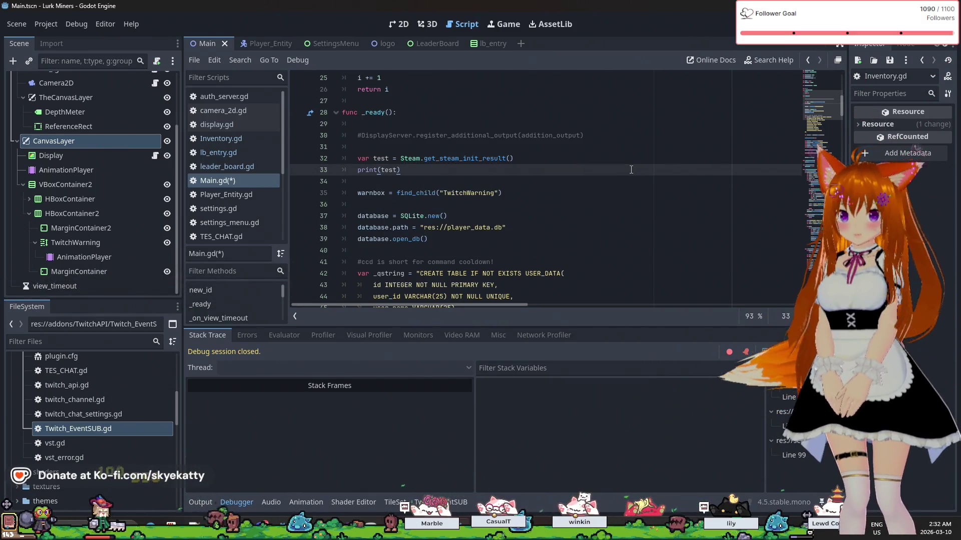
pyautogui.press('F5')
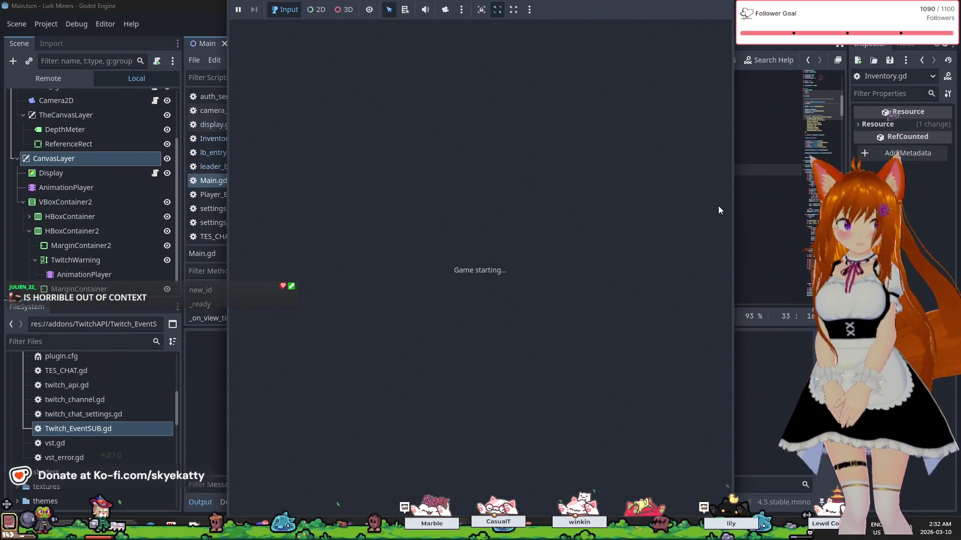
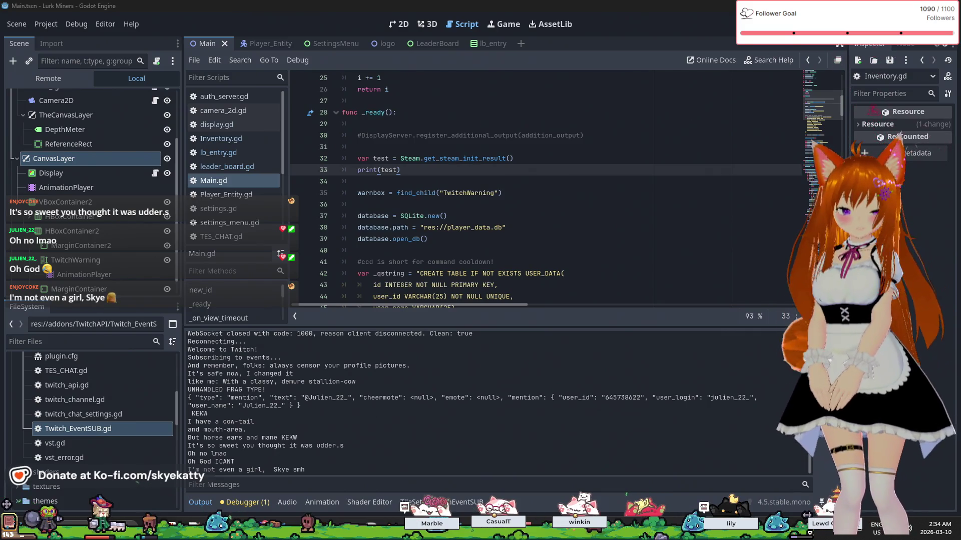
# Look over the Output log, then drag its splitter down to enlarge Main.gd's script editor
pyautogui.scroll(-4, 725, 175)
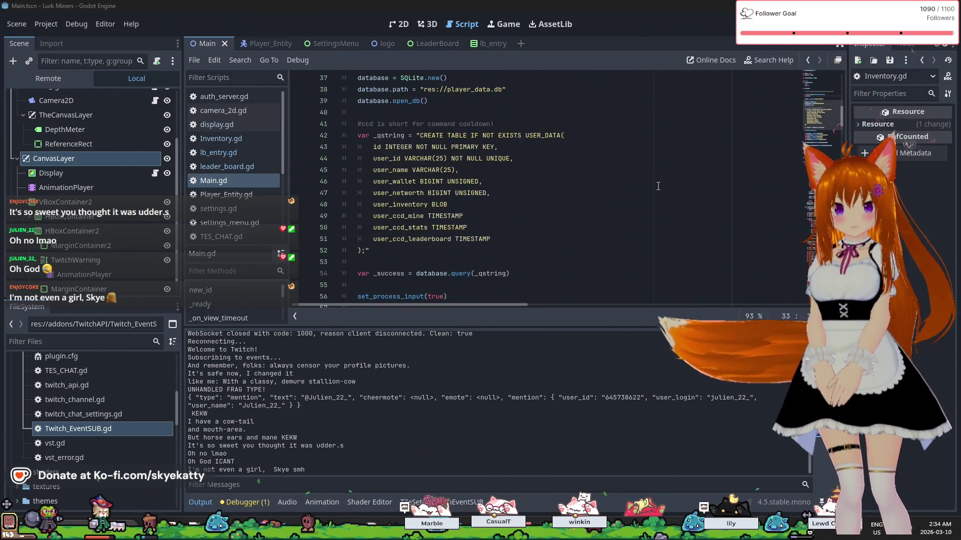
pyautogui.scroll(4, 675, 185)
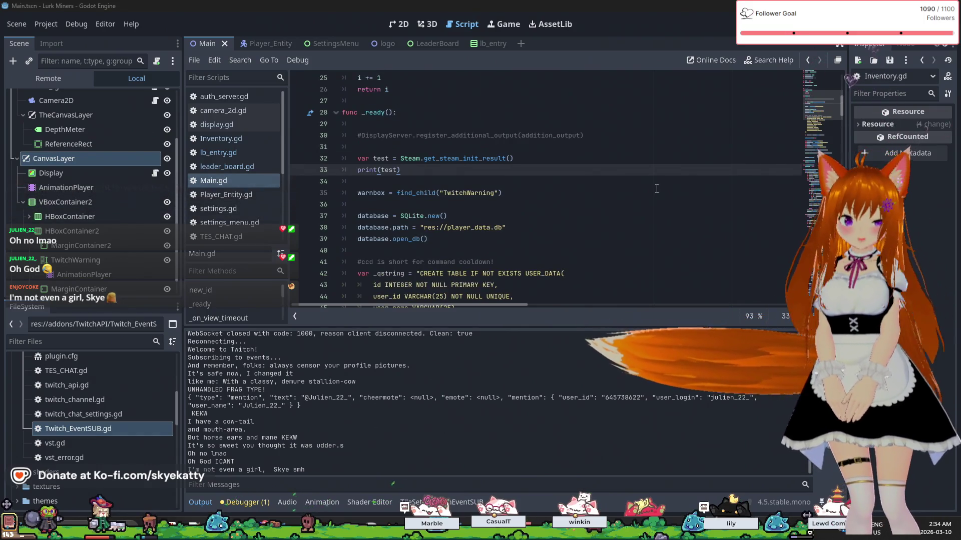
pyautogui.scroll(3, 625, 188)
pyautogui.scroll(-4, 576, 187)
pyautogui.scroll(1, 505, 187)
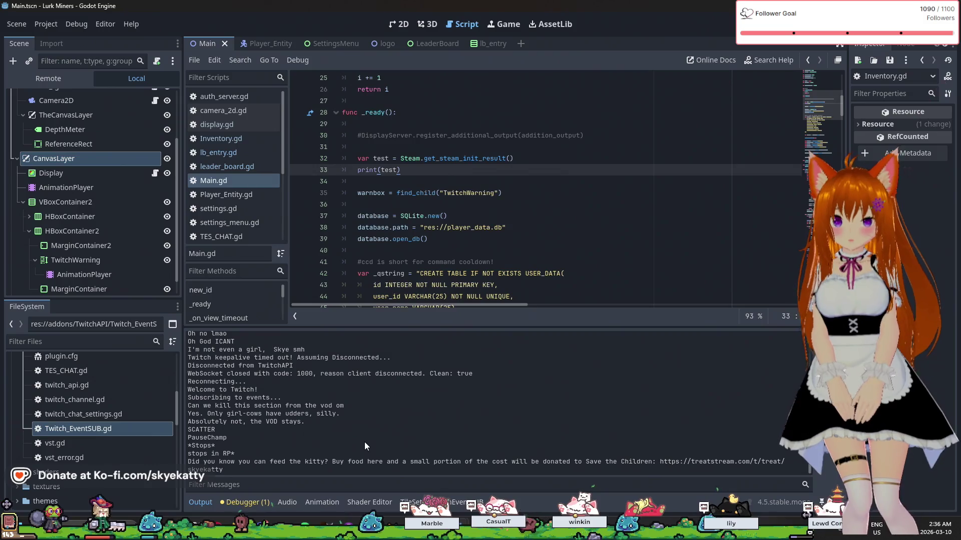
pyautogui.scroll(10, 395, 430)
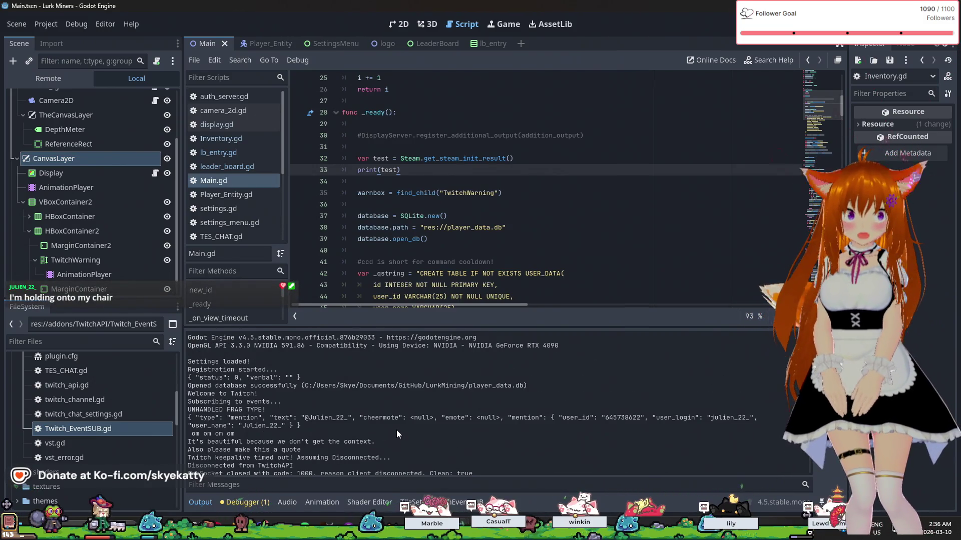
pyautogui.scroll(-5, 396, 430)
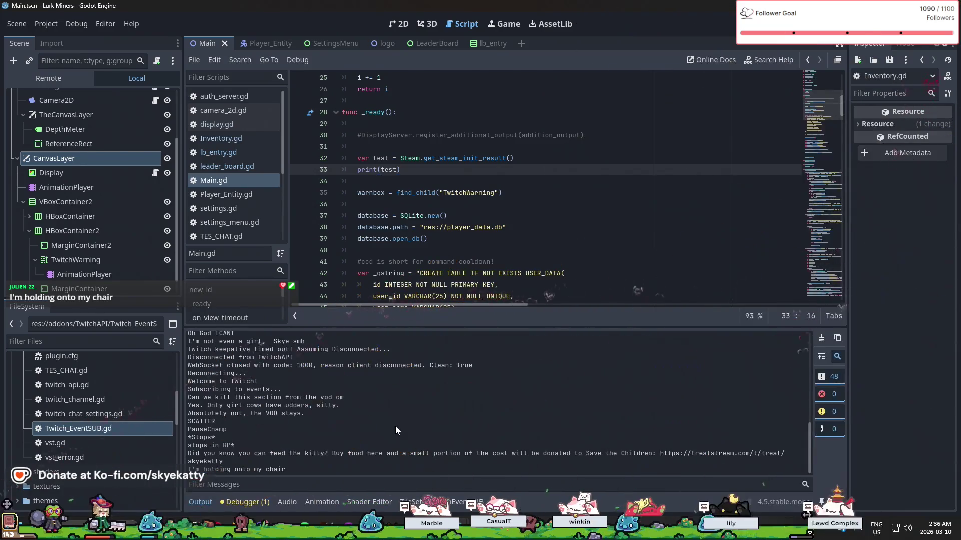
pyautogui.scroll(2, 396, 431)
pyautogui.scroll(-3, 395, 427)
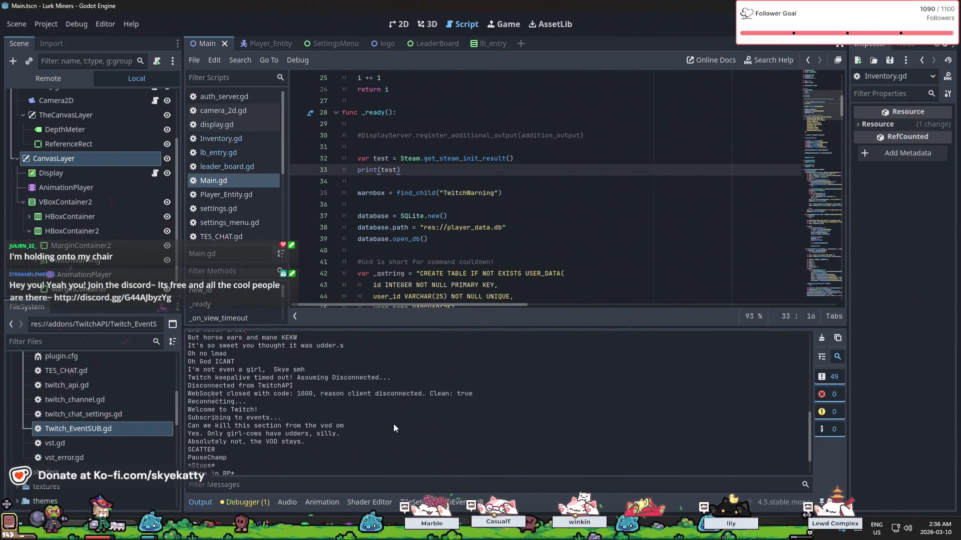
pyautogui.scroll(4, 326, 397)
pyautogui.scroll(5, 327, 397)
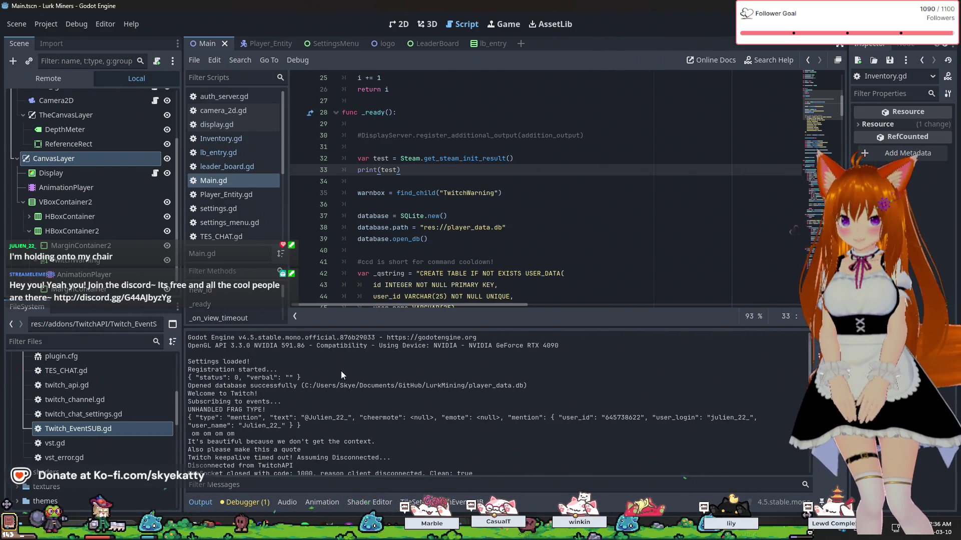
pyautogui.scroll(-3, 232, 398)
pyautogui.scroll(3, 227, 383)
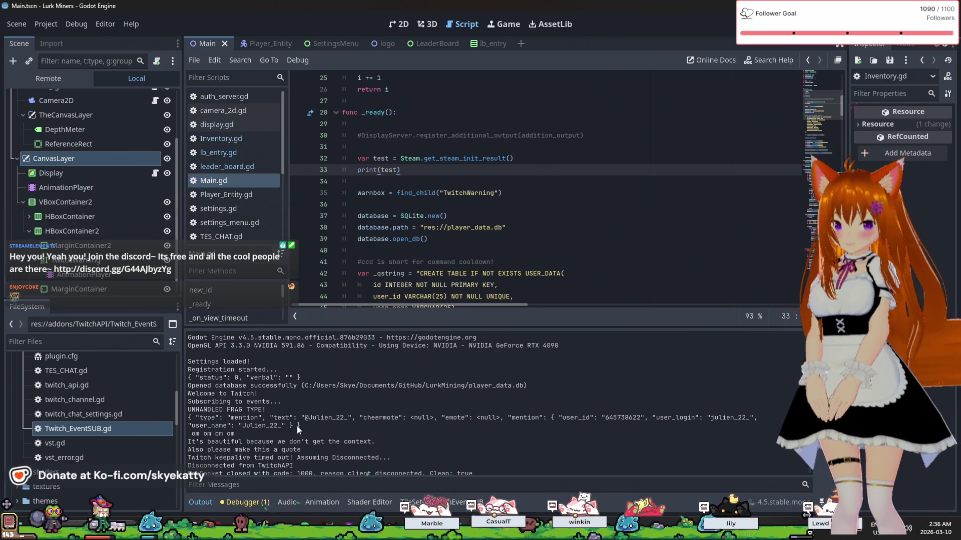
pyautogui.scroll(-5, 296, 425)
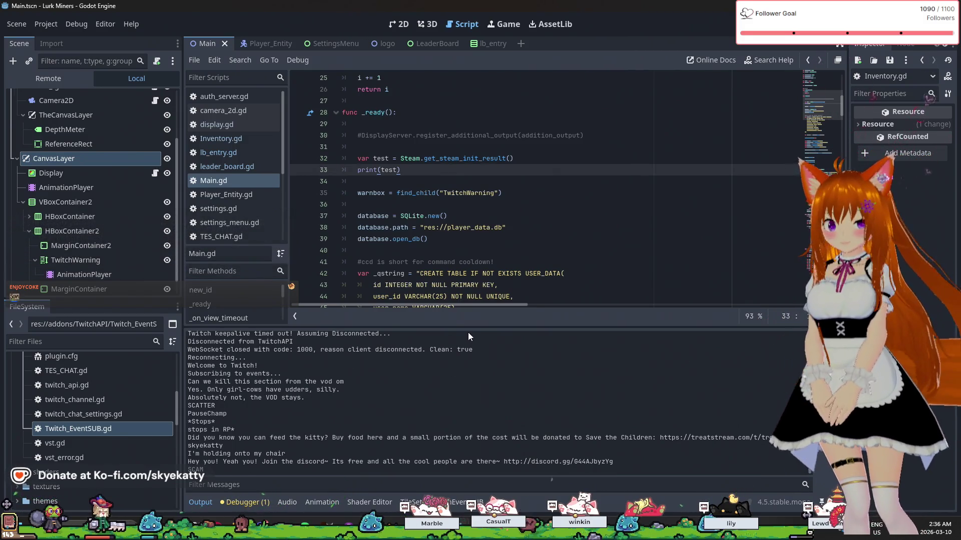
pyautogui.moveTo(468, 330); pyautogui.dragTo(473, 386)
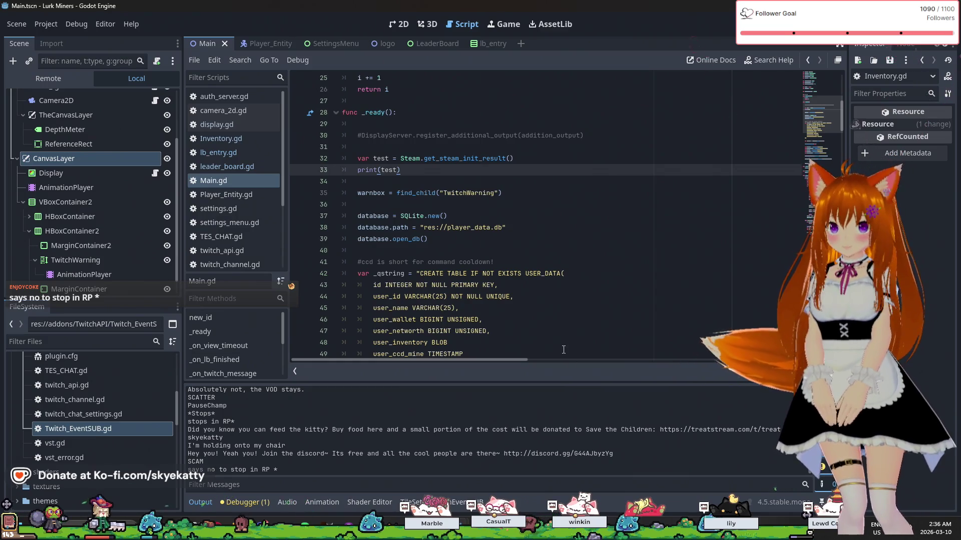
# Move the cursor between empty line 34 and the end of the print(test) line
pyautogui.scroll(1, 560, 345)
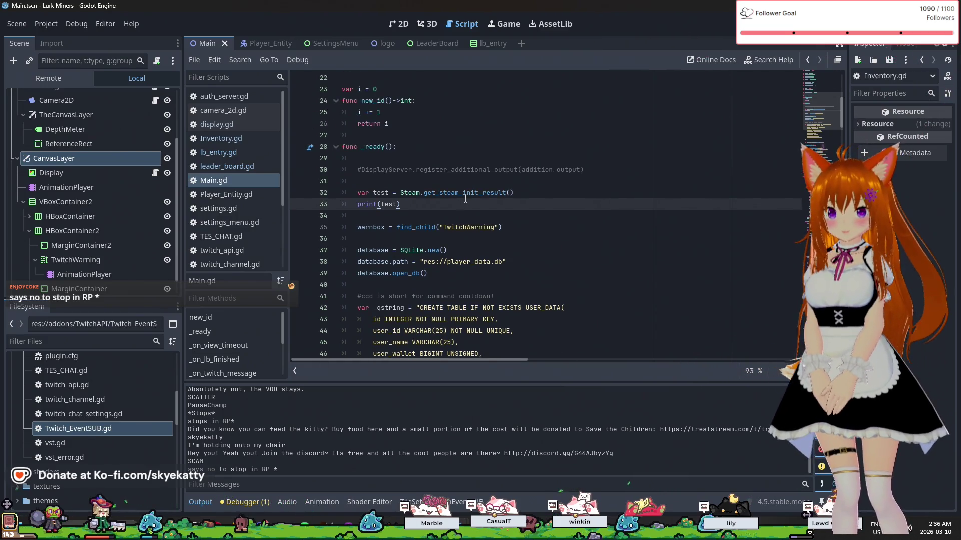
pyautogui.click(467, 217)
pyautogui.click(472, 210)
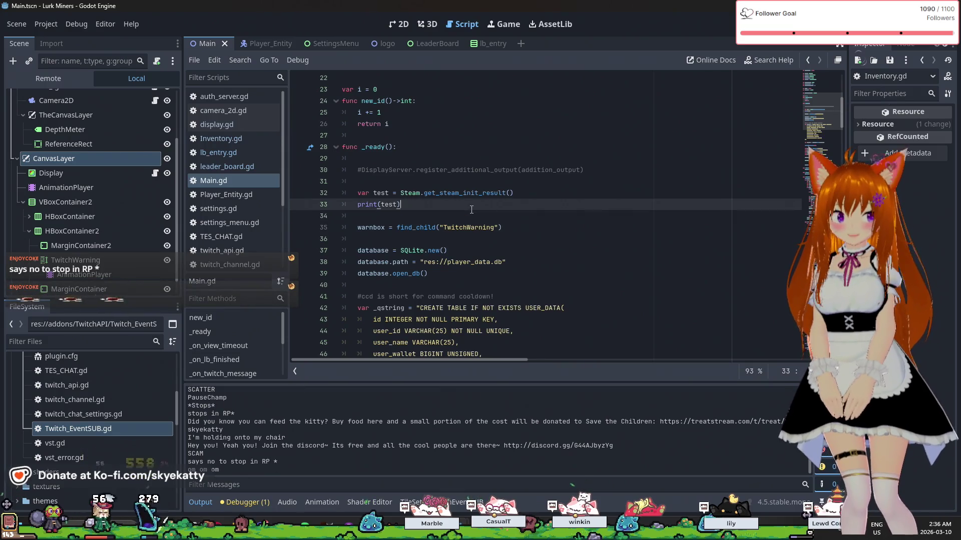
pyautogui.click(472, 212)
pyautogui.click(466, 208)
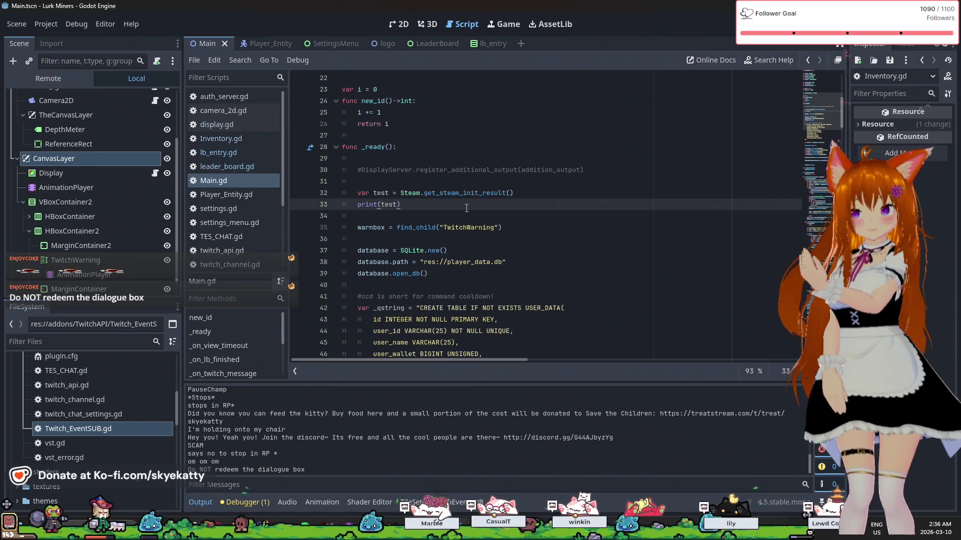
# Check the register_additional_output, var test and print(test) lines and the get_steam_init_result docs
pyautogui.scroll(2, 467, 208)
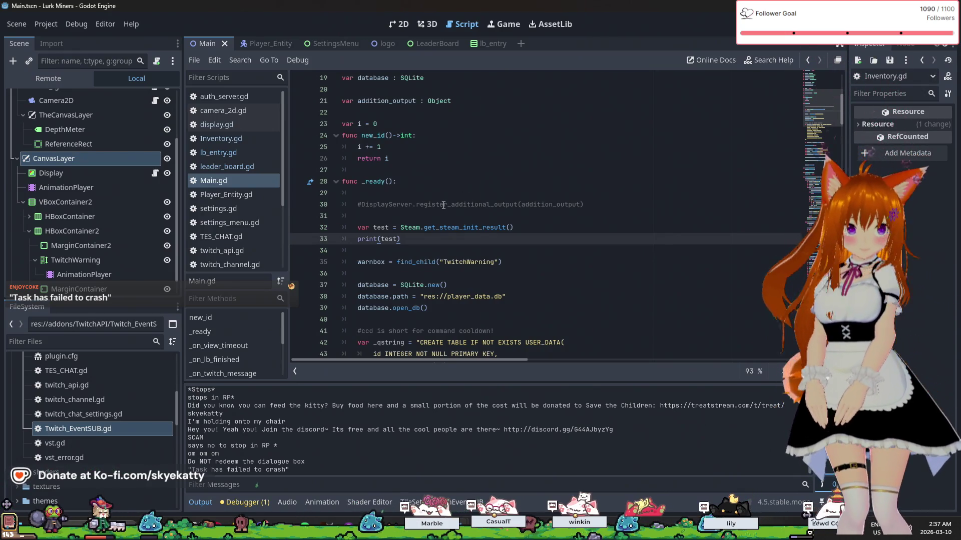
pyautogui.click(443, 205)
pyautogui.click(441, 228)
pyautogui.click(441, 233)
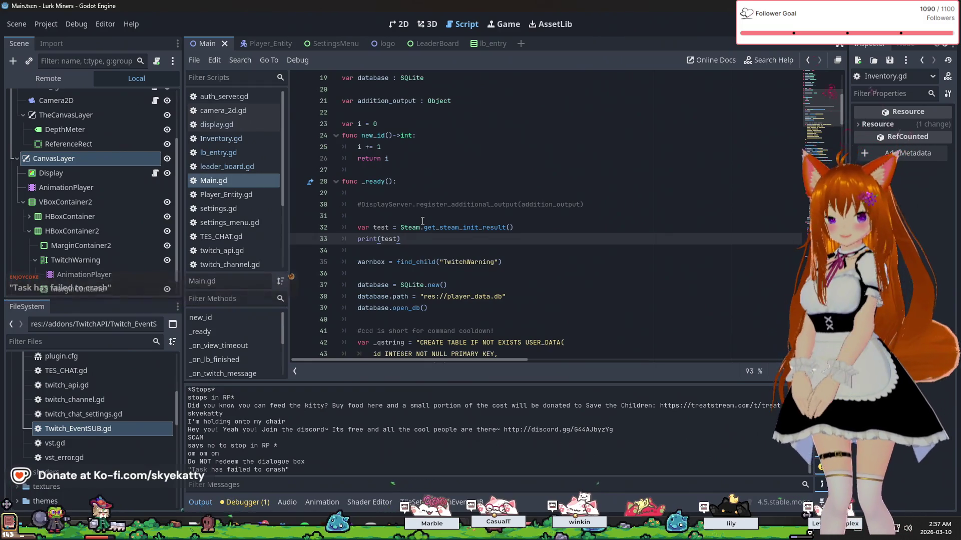
pyautogui.moveTo(444, 234)
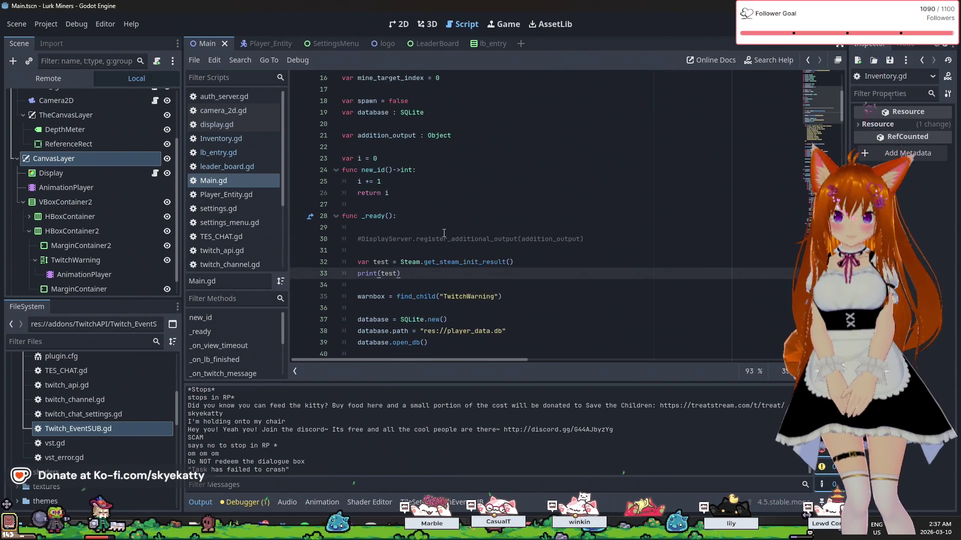
# Scroll up through the Output log, then minimize all windows to the Windows desktop
pyautogui.scroll(1, 436, 232)
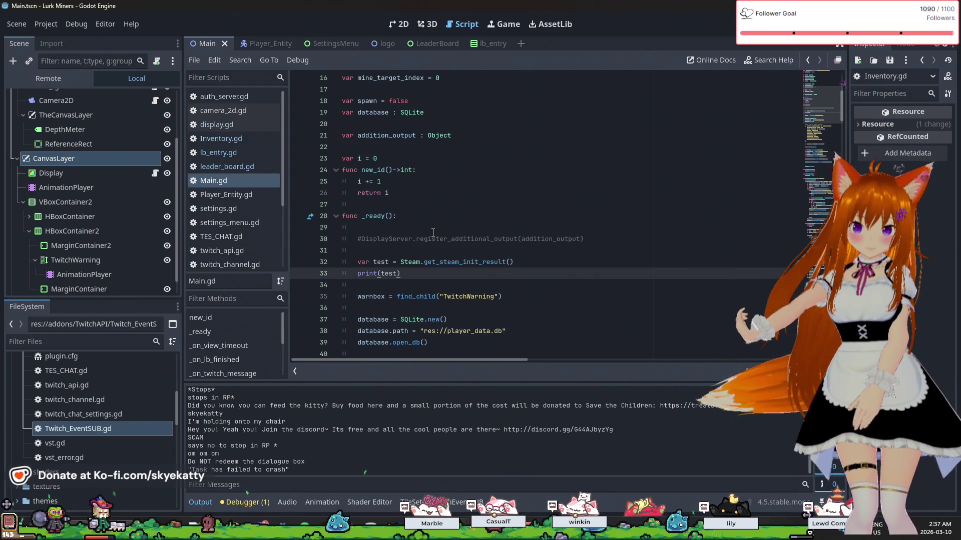
pyautogui.scroll(3, 404, 423)
pyautogui.scroll(10, 404, 423)
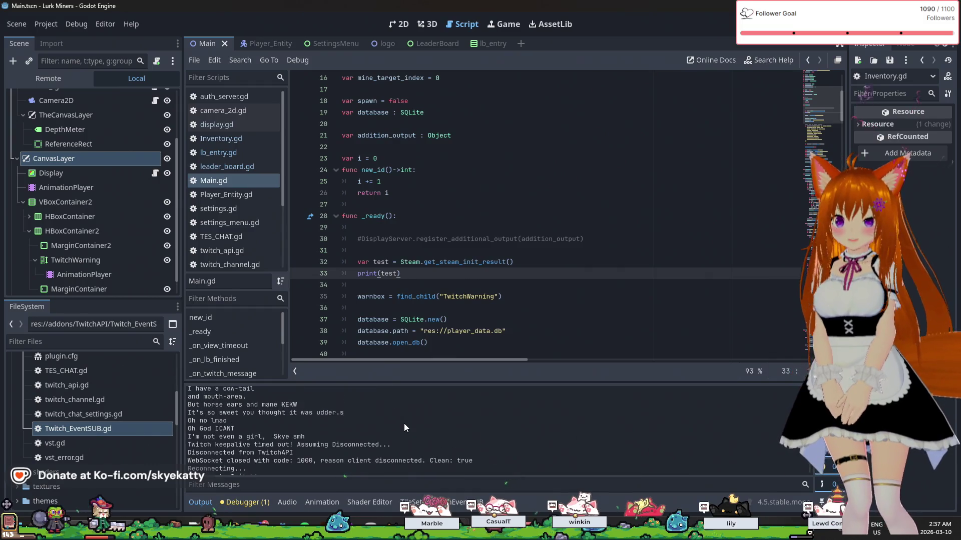
pyautogui.scroll(10, 399, 419)
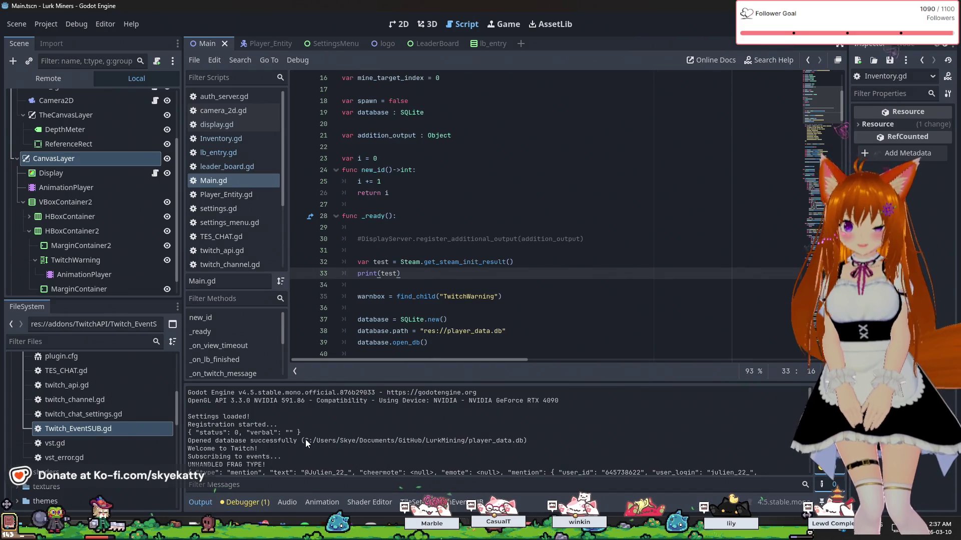
pyautogui.moveTo(227, 425); pyautogui.dragTo(293, 442)
pyautogui.click(433, 470)
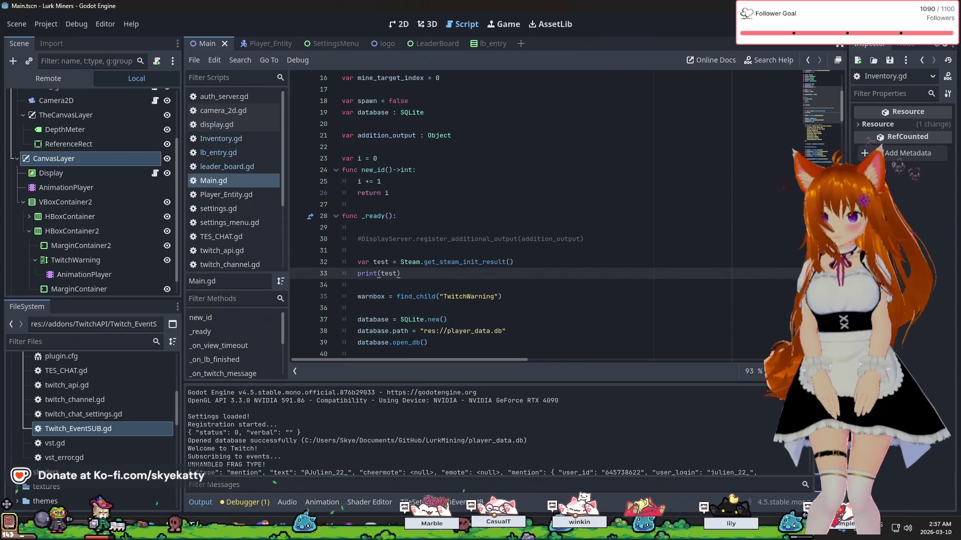
pyautogui.press('super+d')
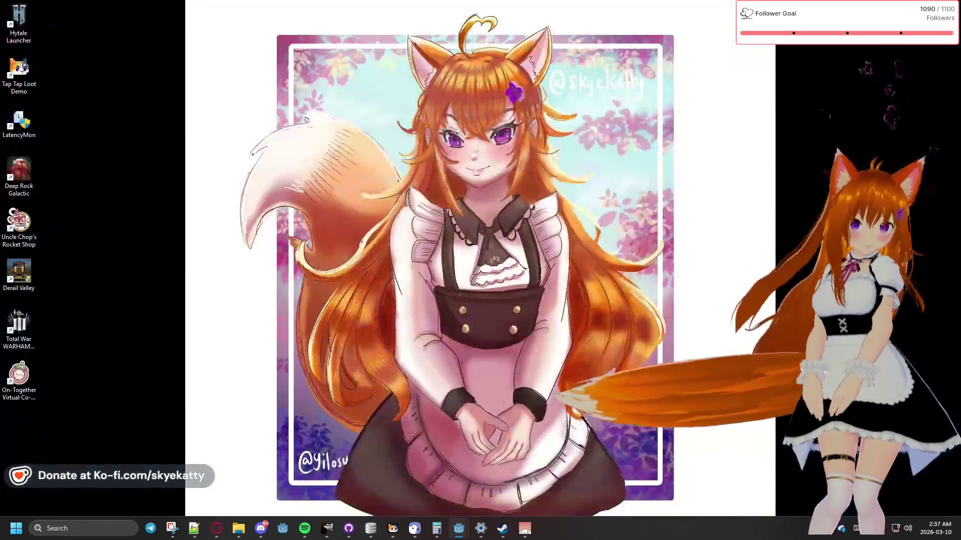
# Bring back the GodotSteam Initializing Steam page and scroll past App ID and initialization methods
pyautogui.press('super+d')
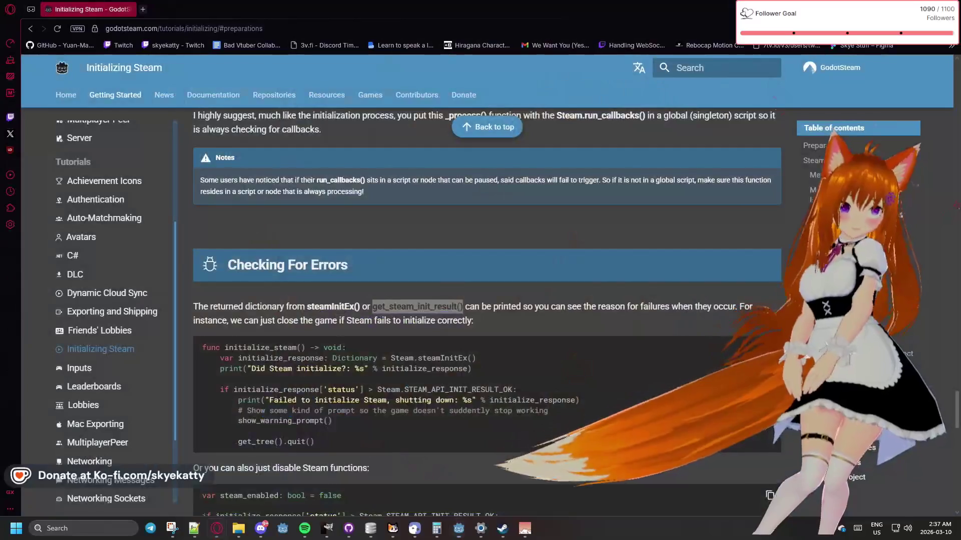
pyautogui.scroll(-15, 646, 314)
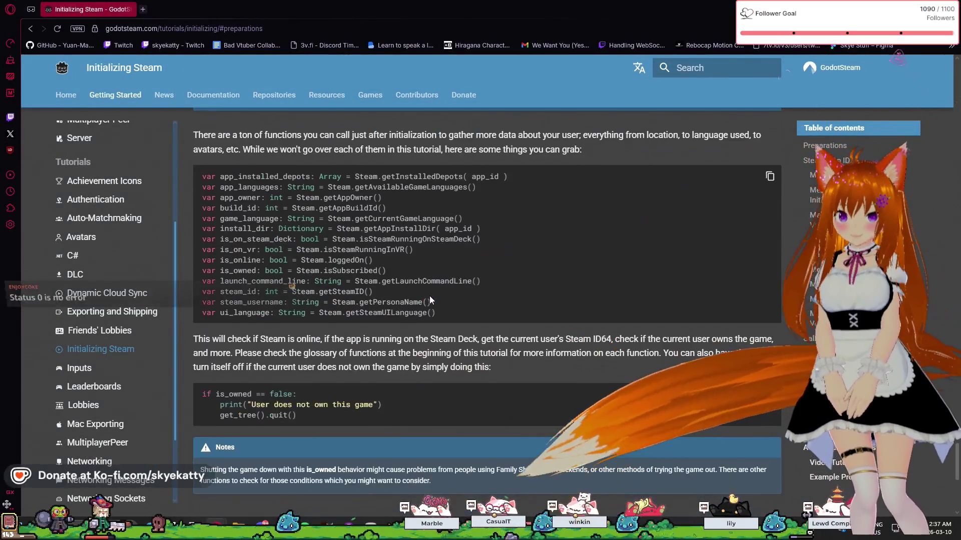
pyautogui.scroll(5, 429, 296)
pyautogui.scroll(10, 429, 295)
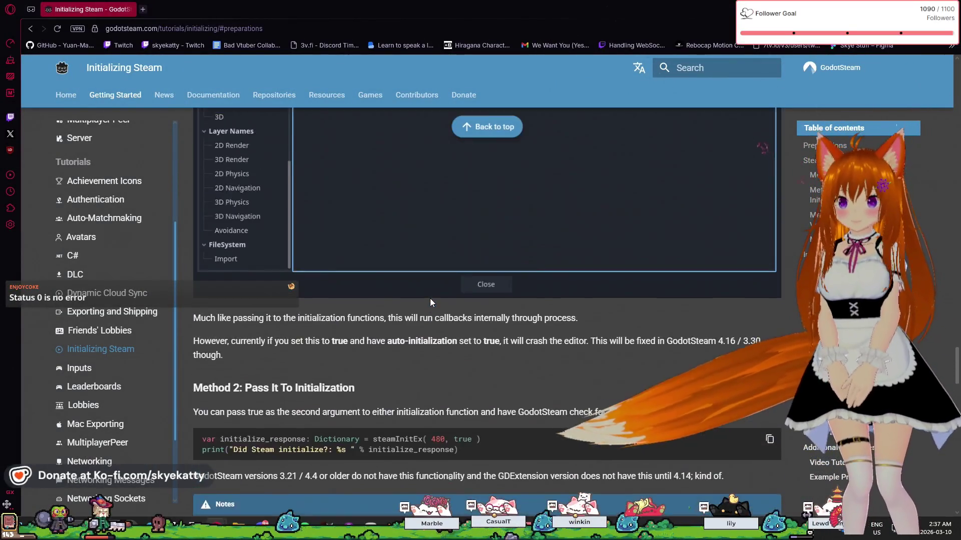
pyautogui.scroll(15, 431, 300)
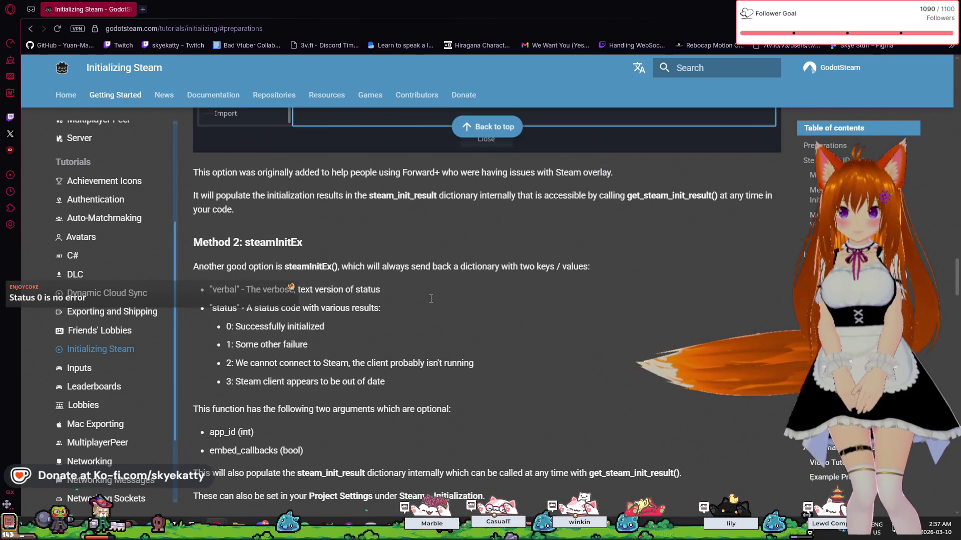
pyautogui.scroll(15, 431, 298)
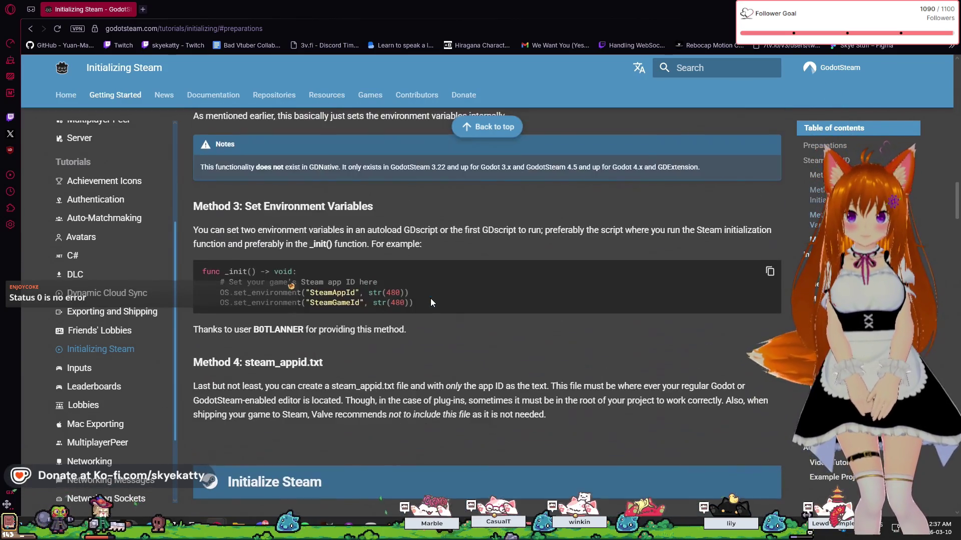
pyautogui.scroll(15, 431, 302)
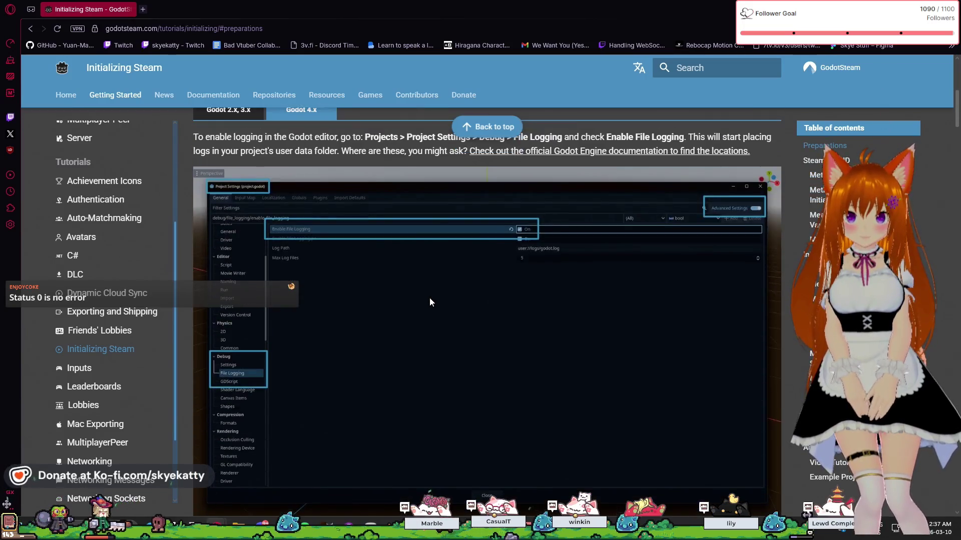
pyautogui.scroll(-12, 429, 298)
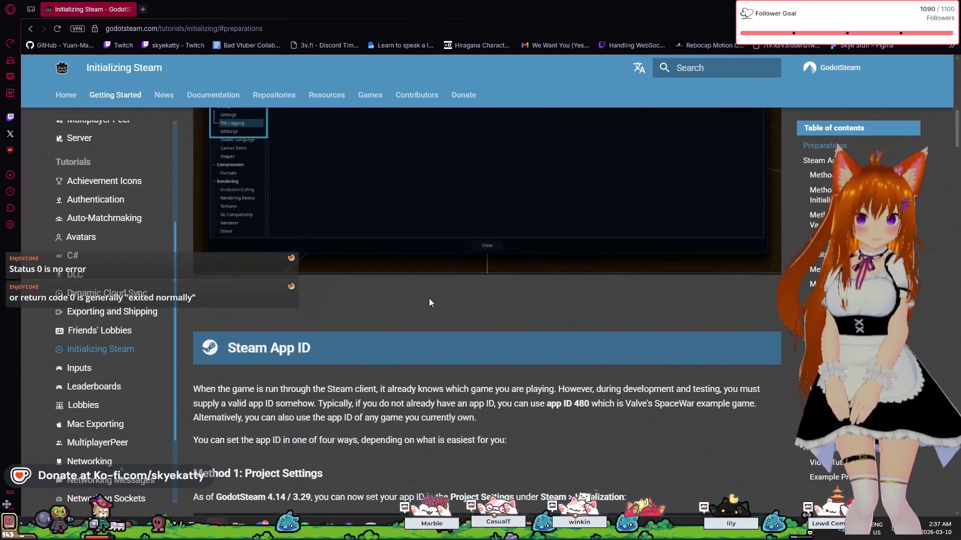
pyautogui.scroll(-10, 428, 301)
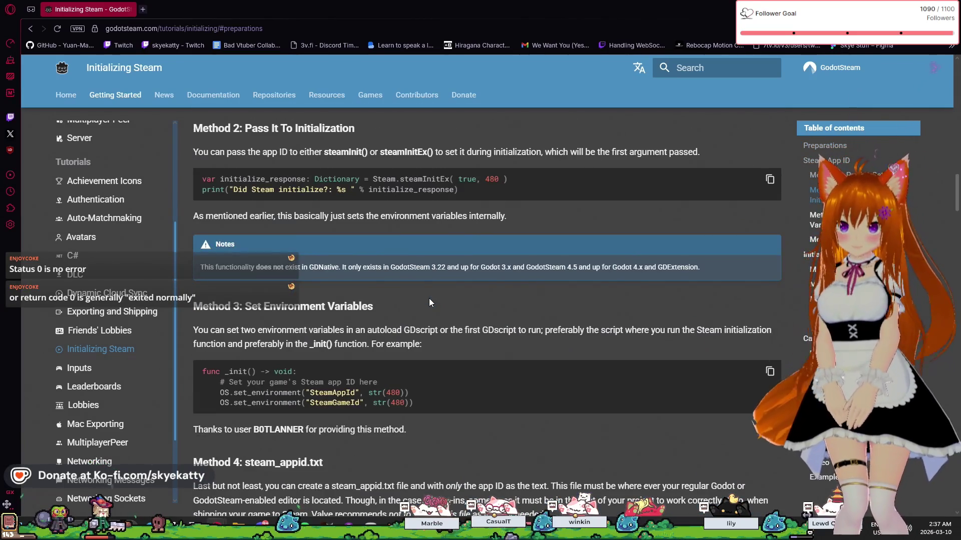
pyautogui.scroll(-10, 429, 302)
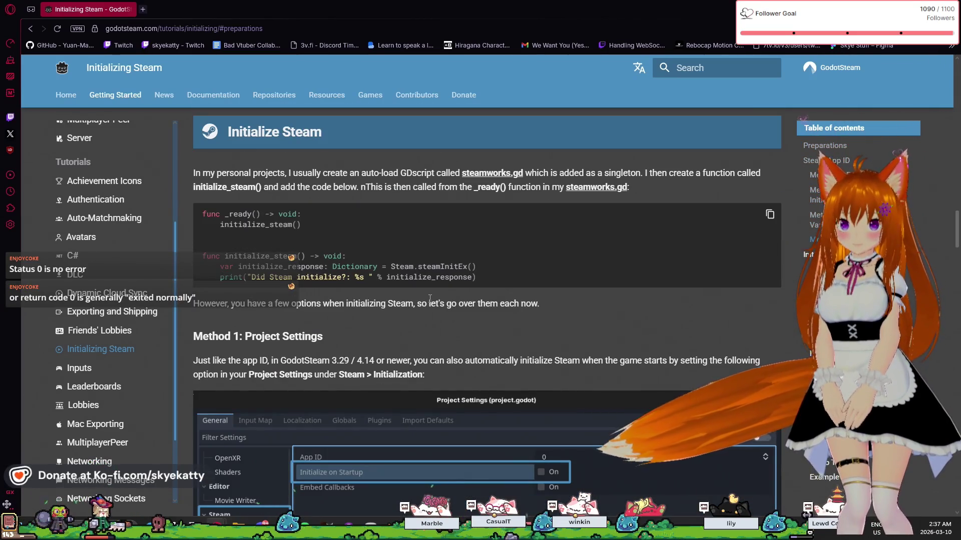
pyautogui.scroll(-15, 429, 300)
pyautogui.scroll(-15, 405, 304)
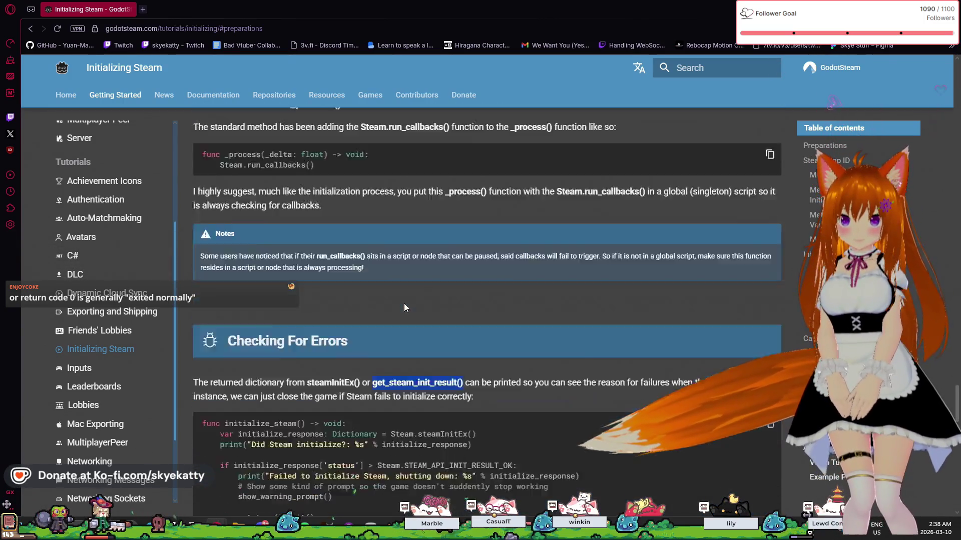
# Scroll to the steam_enabled example and select the STEAM_API_INIT_RESULT_OK constant
pyautogui.scroll(-3, 404, 307)
pyautogui.scroll(-3, 405, 304)
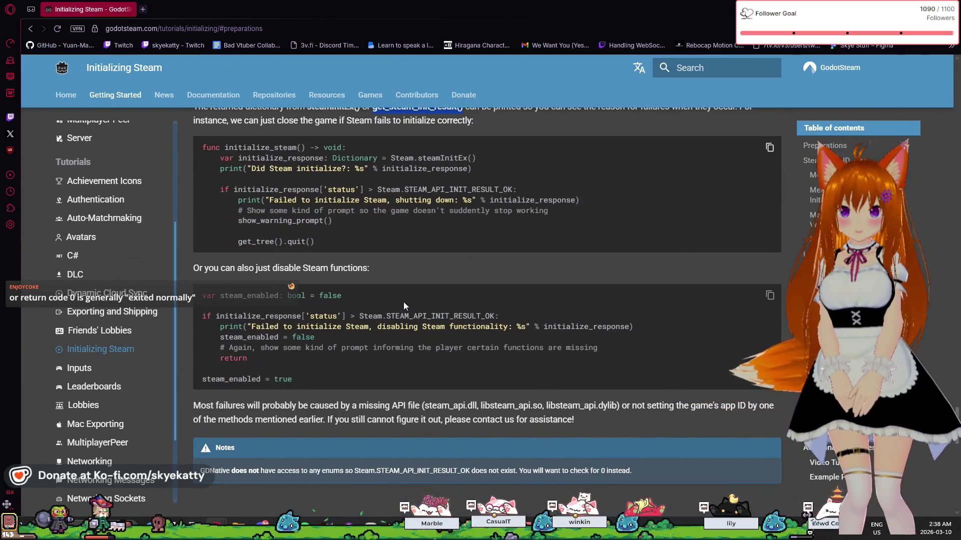
pyautogui.scroll(2, 348, 173)
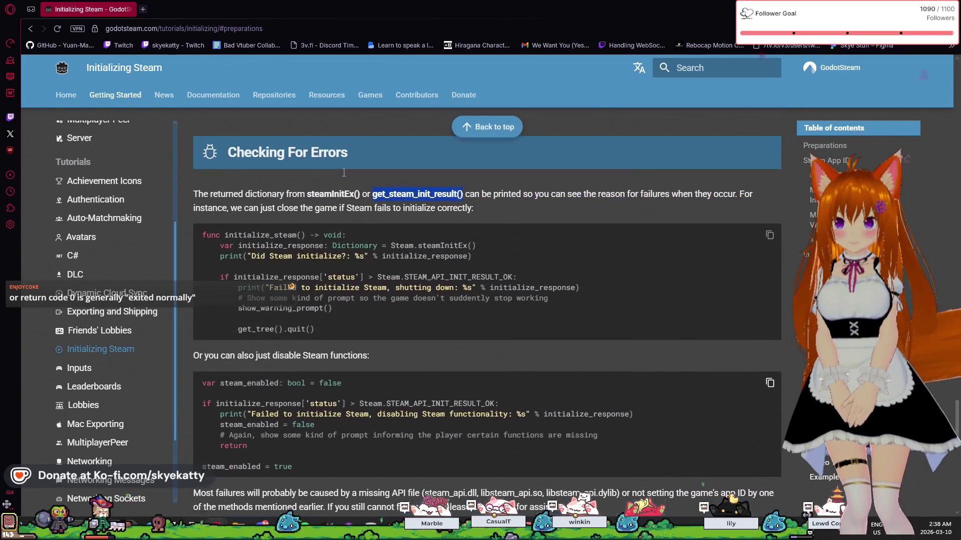
pyautogui.scroll(-3, 388, 218)
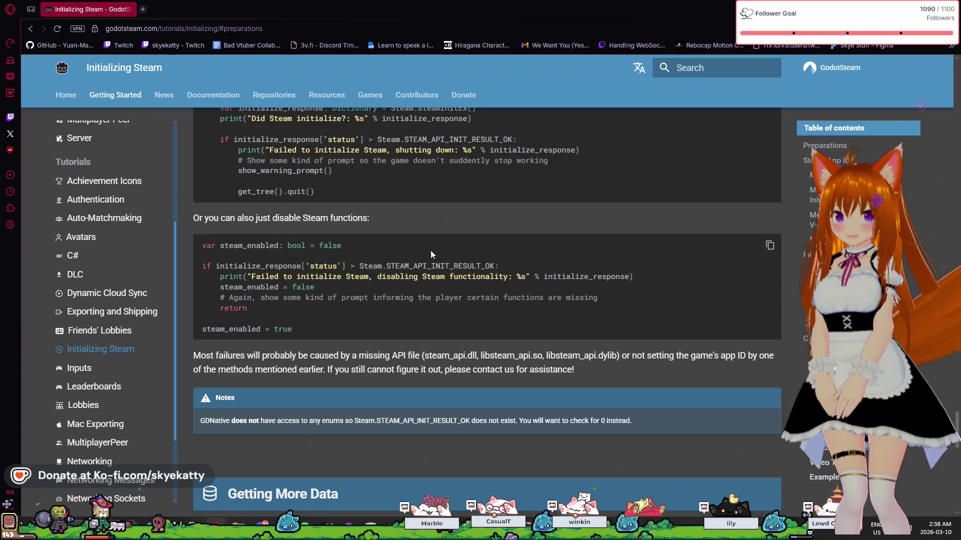
pyautogui.scroll(1, 439, 270)
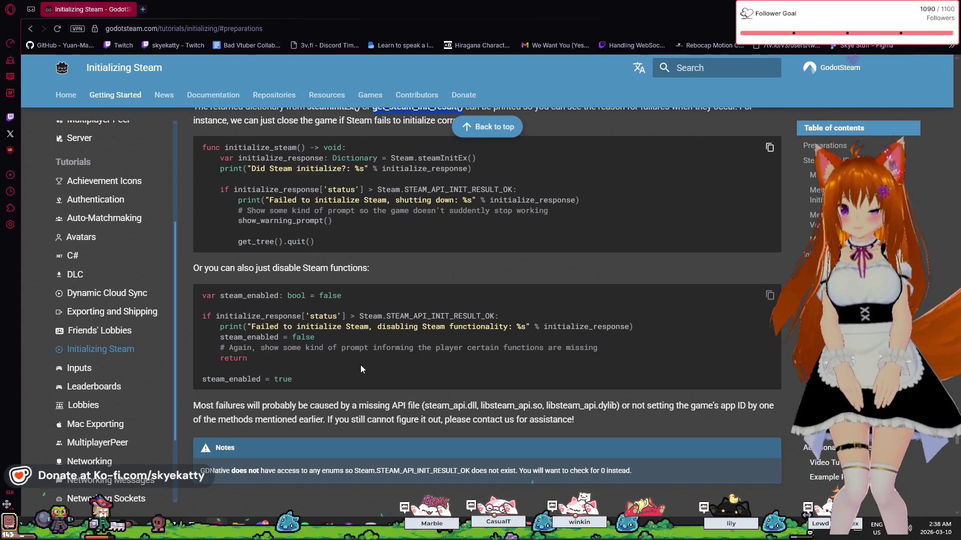
pyautogui.doubleClick(419, 315)
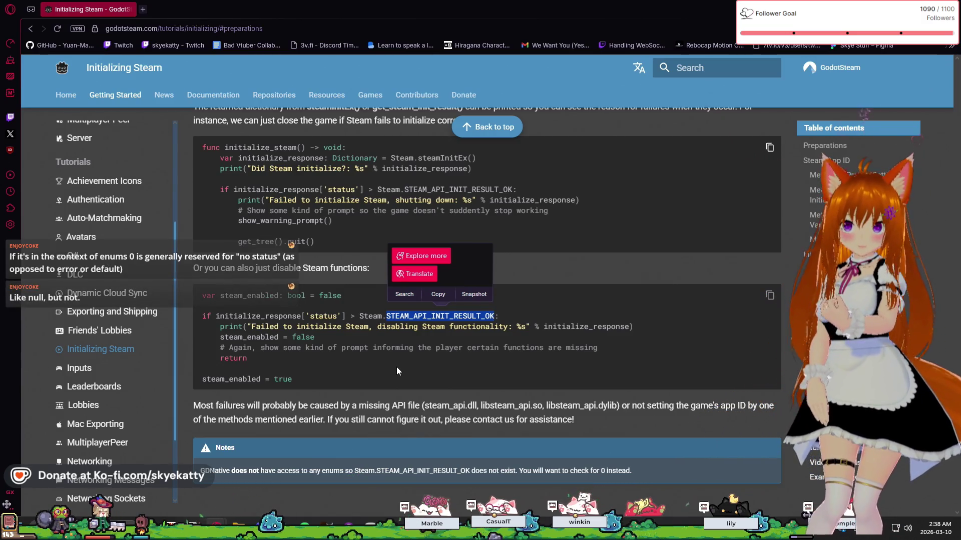
# Highlight part of the disable-Steam example code, then return to the Godot editor
pyautogui.moveTo(317, 337); pyautogui.dragTo(439, 345)
pyautogui.click(317, 323)
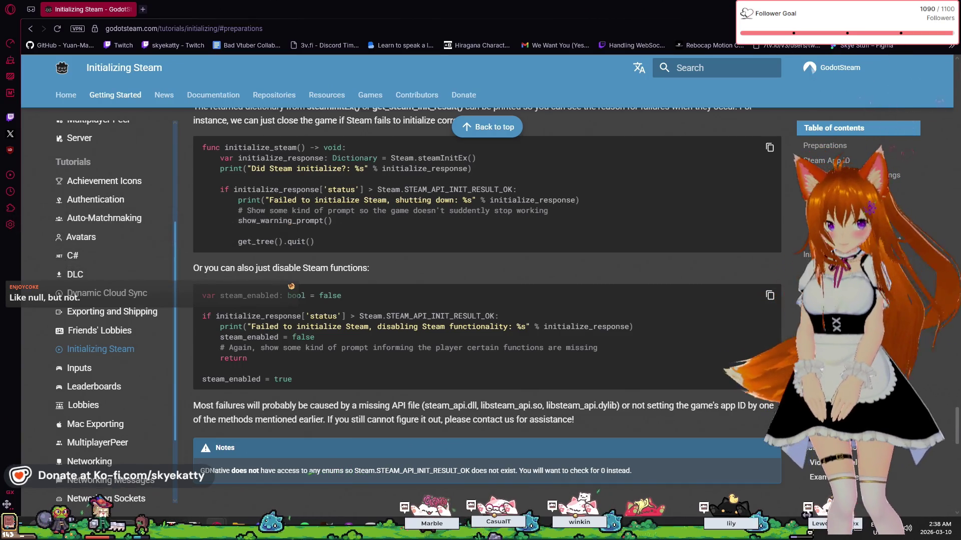
pyautogui.hotkey('alt', 'Tab')
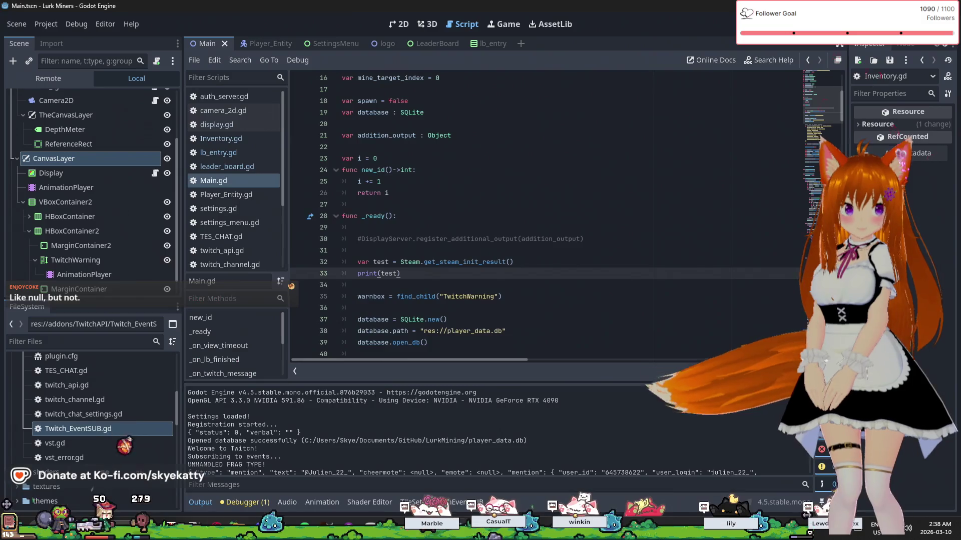
# Select Steam on line 32 and open its class reference with Alt+F1
pyautogui.scroll(2, 404, 251)
pyautogui.scroll(-2, 404, 251)
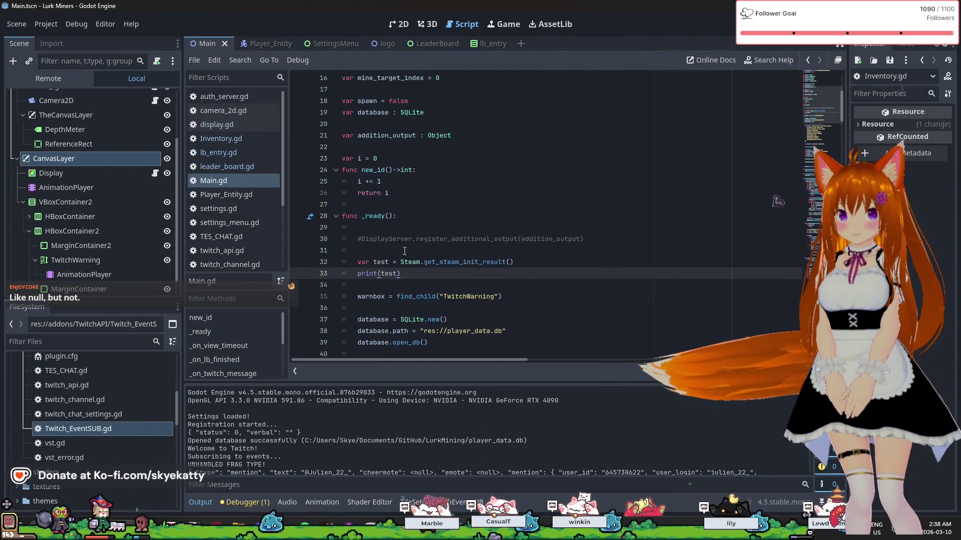
pyautogui.doubleClick(406, 263)
pyautogui.rightClick(406, 263)
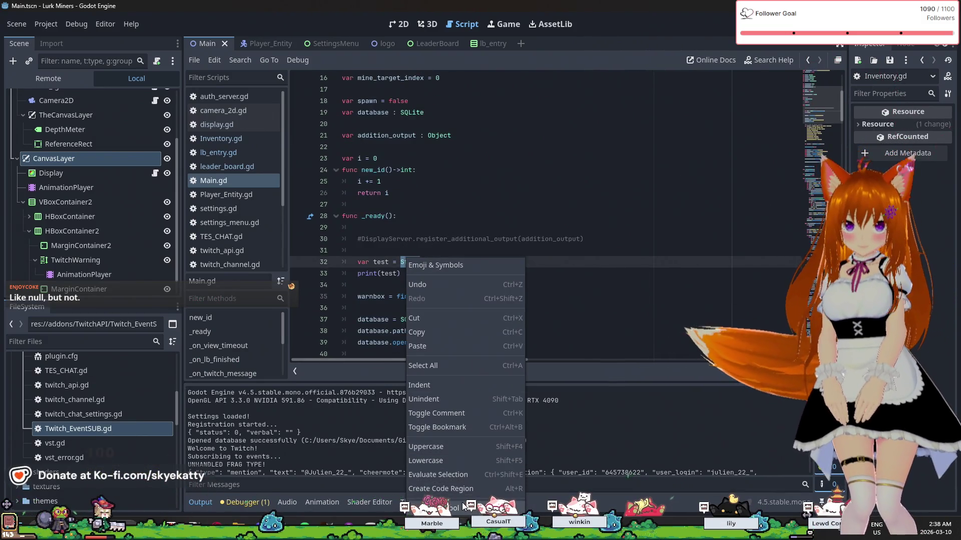
pyautogui.press('Escape')
pyautogui.hotkey('alt', 'F1')
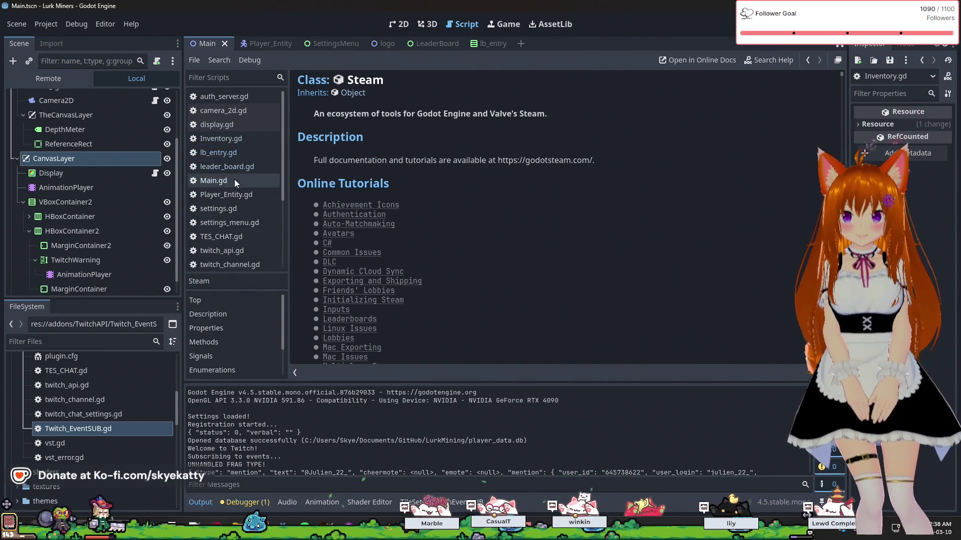
# Browse the Steam class properties and methods down to the Signals section
pyautogui.scroll(-5, 441, 158)
pyautogui.scroll(-5, 442, 158)
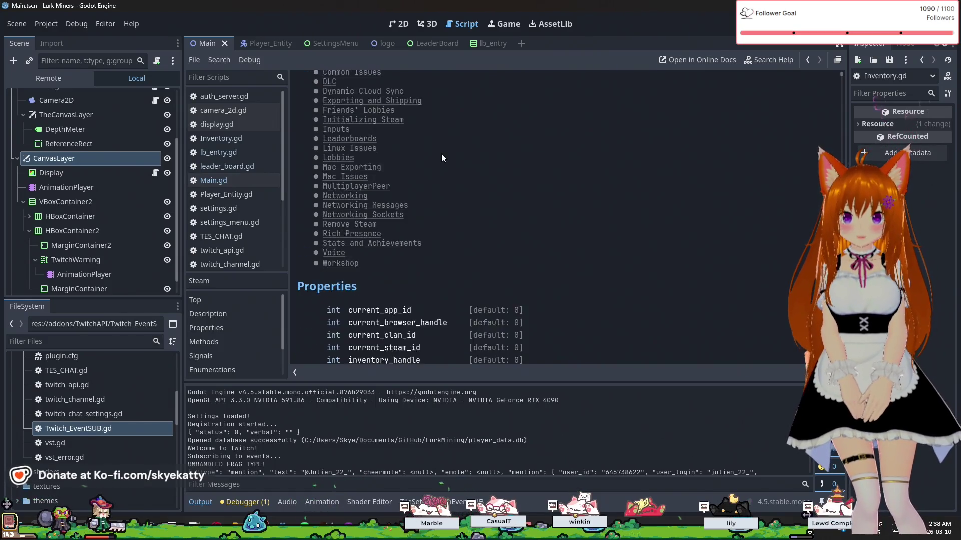
pyautogui.scroll(6, 440, 152)
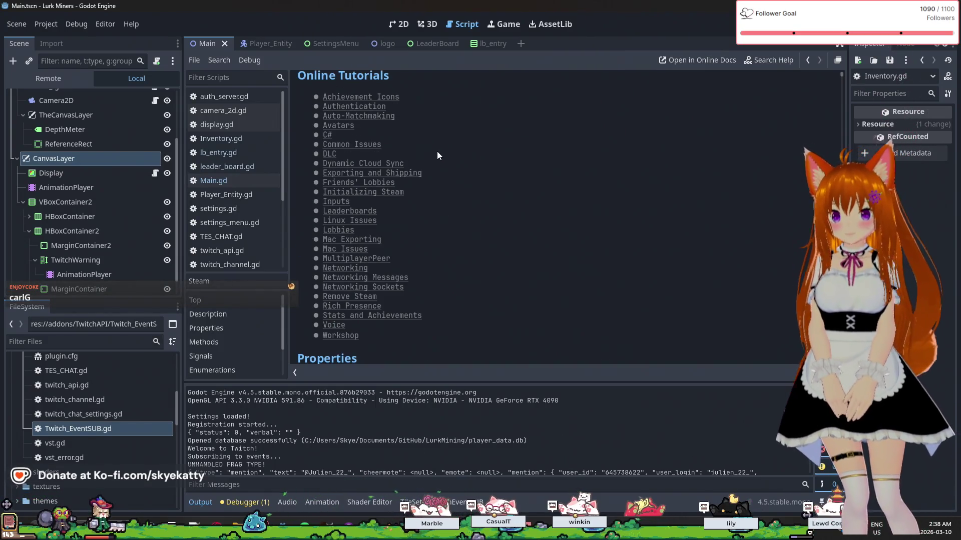
pyautogui.scroll(3, 435, 142)
pyautogui.scroll(-5, 434, 143)
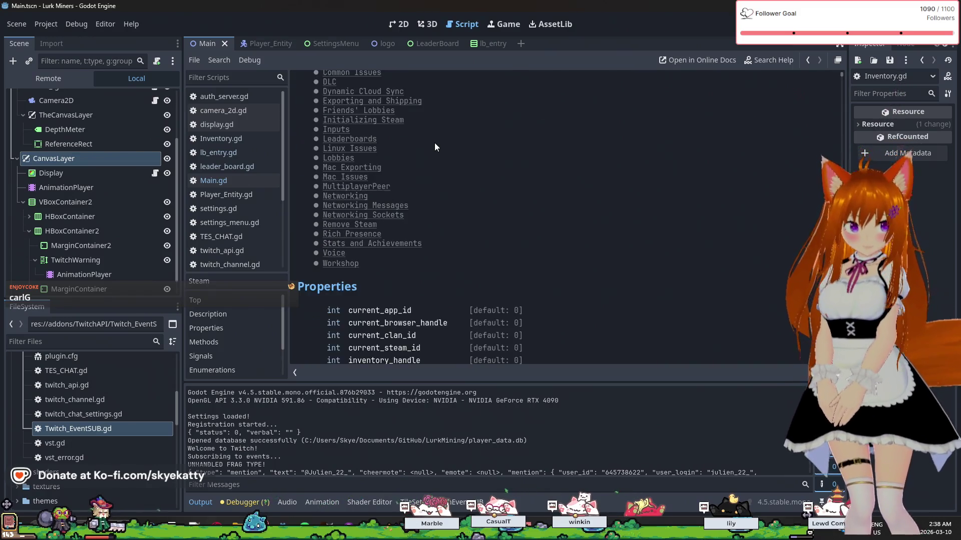
pyautogui.scroll(-10, 435, 143)
pyautogui.scroll(5, 433, 136)
pyautogui.scroll(9, 352, 161)
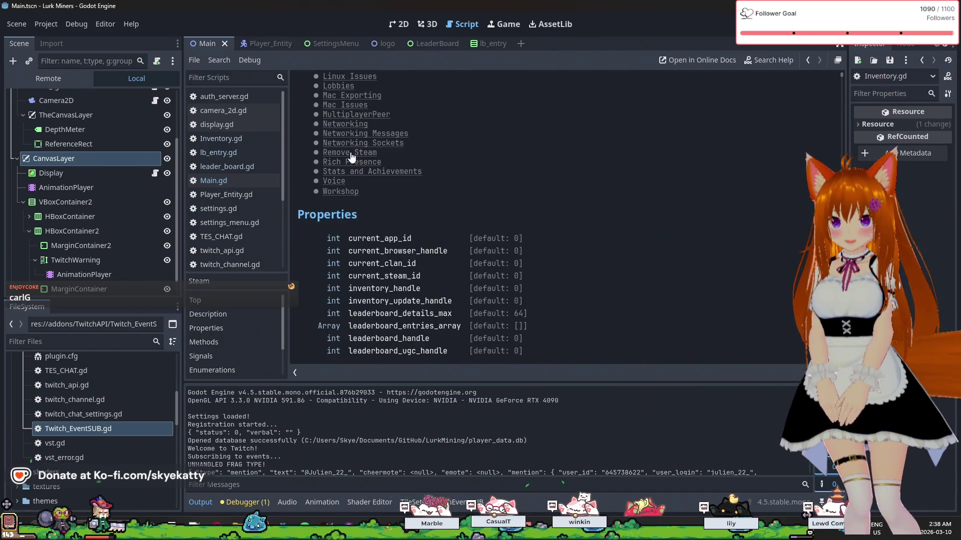
pyautogui.scroll(-18, 352, 140)
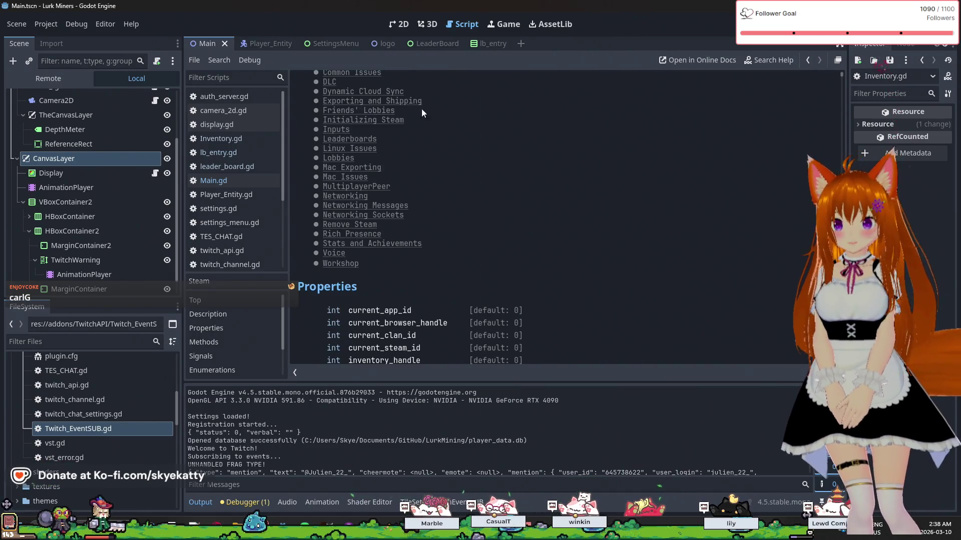
pyautogui.scroll(-20, 611, 175)
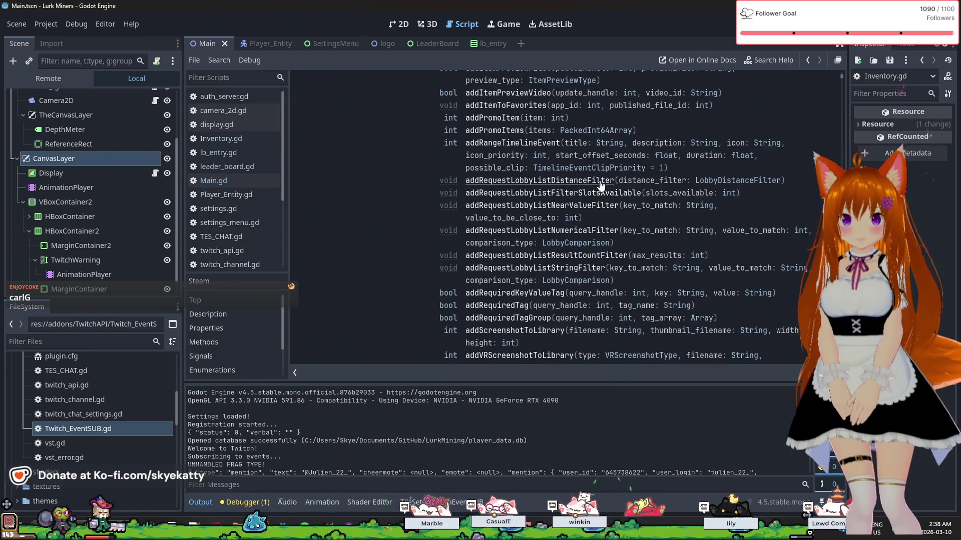
pyautogui.scroll(-20, 512, 184)
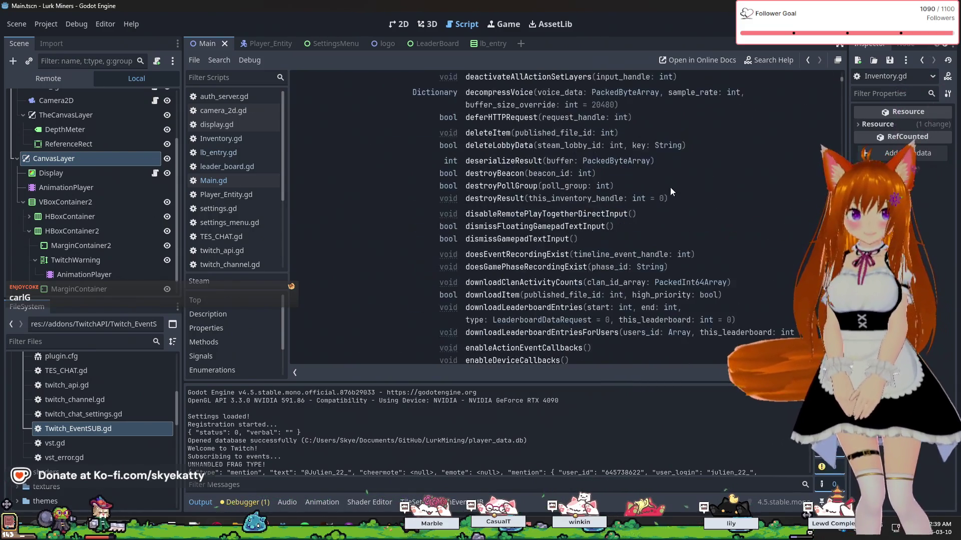
pyautogui.scroll(-20, 539, 279)
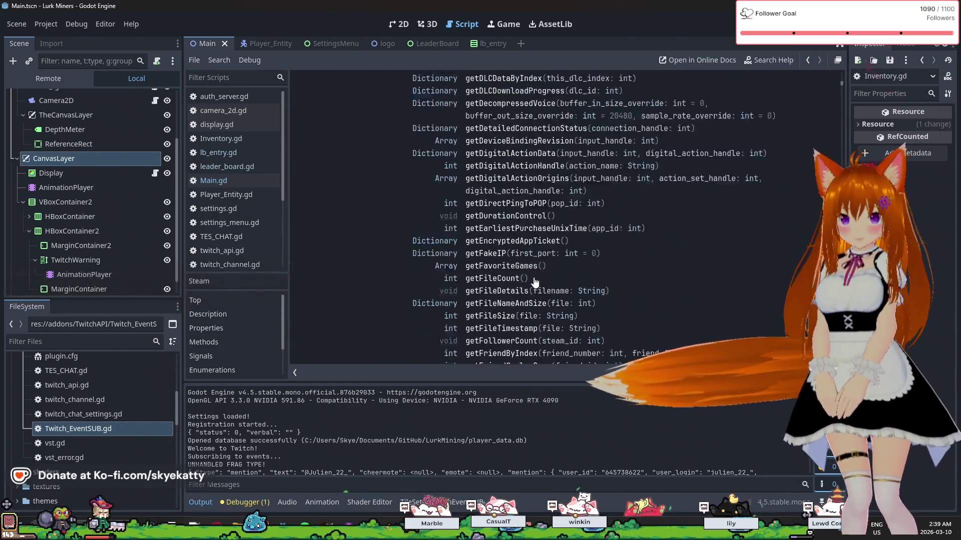
pyautogui.scroll(-20, 533, 278)
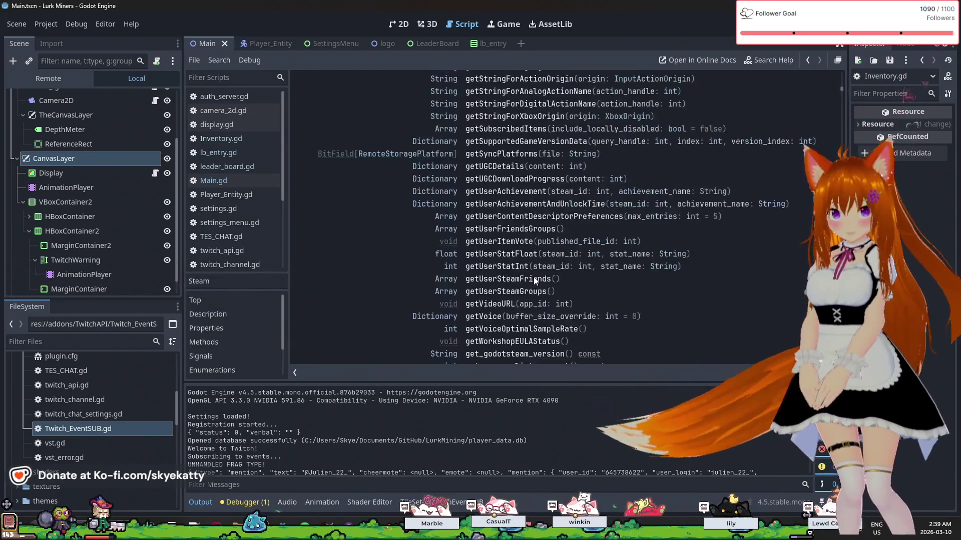
pyautogui.scroll(-20, 533, 279)
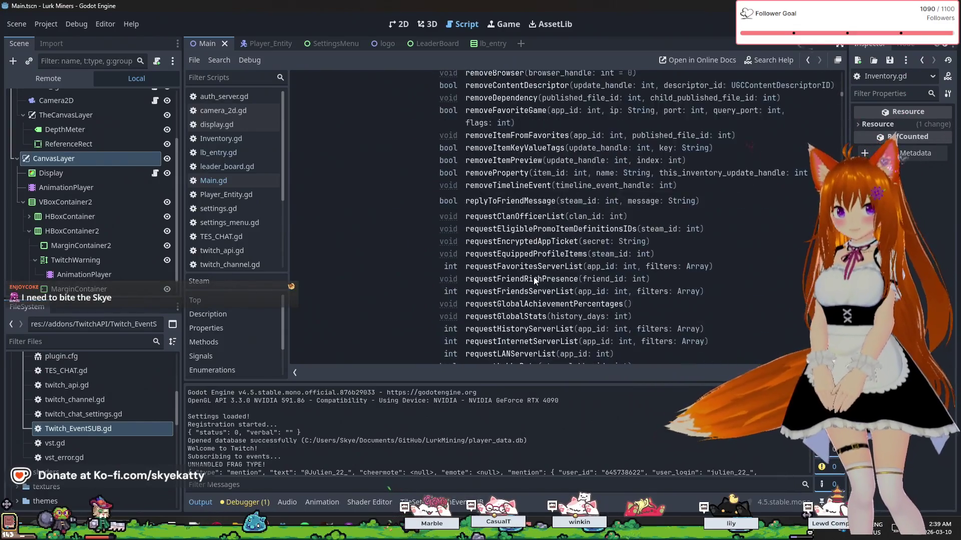
pyautogui.scroll(-20, 533, 279)
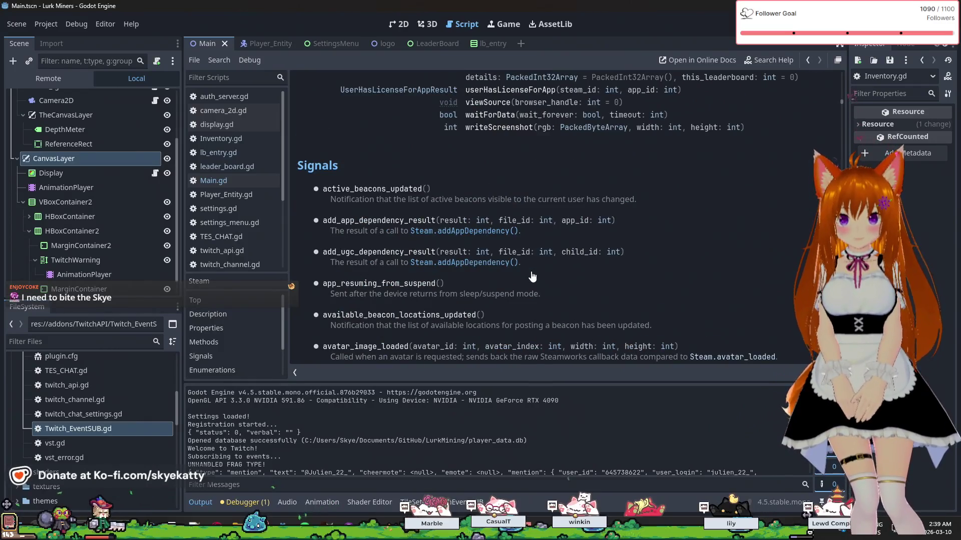
# Read past the Steam signal descriptions to enumerations like AudioPlaybackStatus and AuthSessionResponse
pyautogui.scroll(-20, 448, 216)
pyautogui.scroll(-20, 351, 244)
pyautogui.scroll(-5, 351, 244)
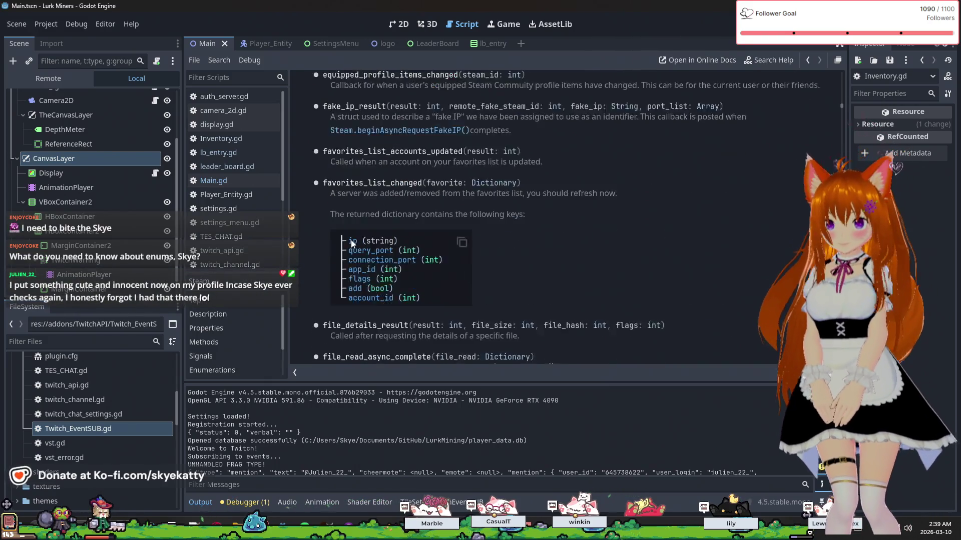
pyautogui.scroll(-15, 350, 239)
pyautogui.scroll(-15, 351, 240)
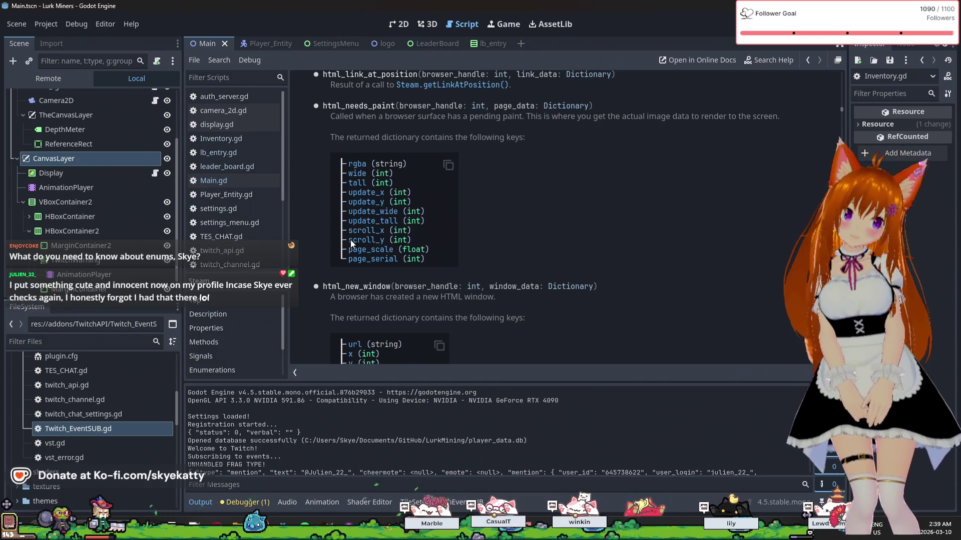
pyautogui.scroll(1, 352, 244)
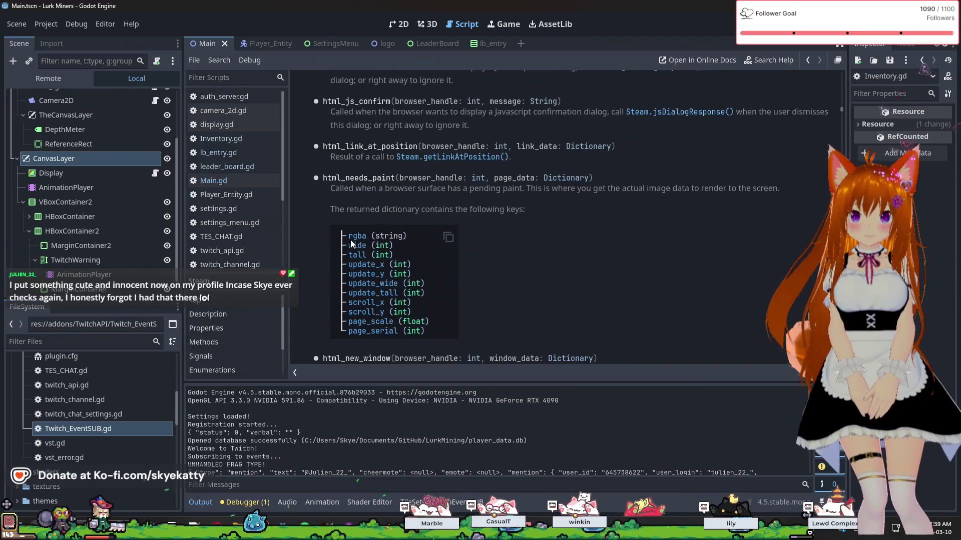
pyautogui.scroll(3, 352, 244)
pyautogui.scroll(-10, 350, 242)
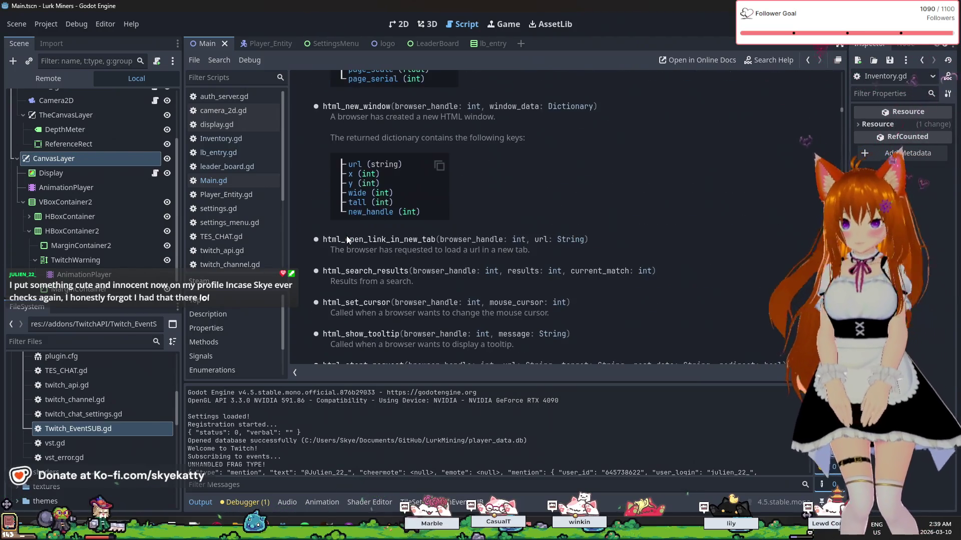
pyautogui.scroll(-10, 346, 236)
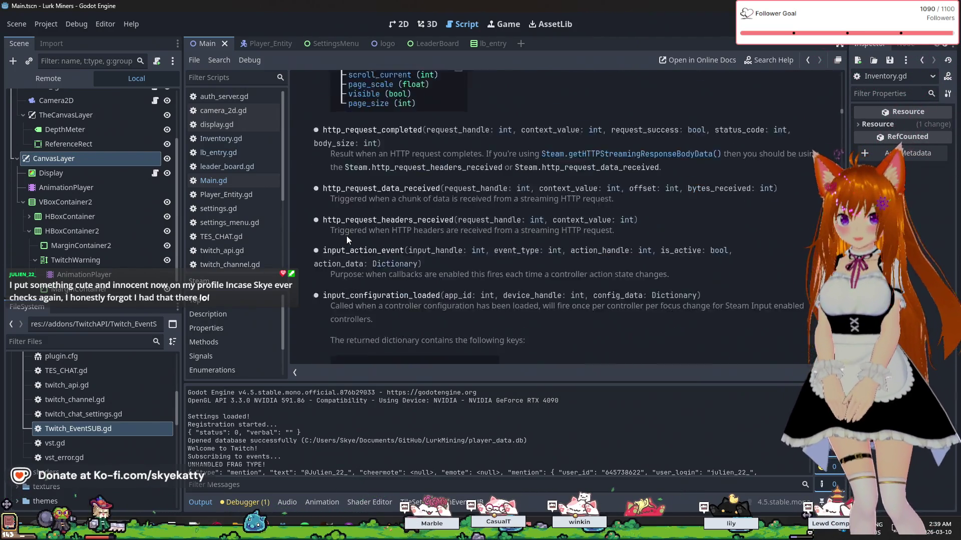
pyautogui.scroll(-12, 347, 235)
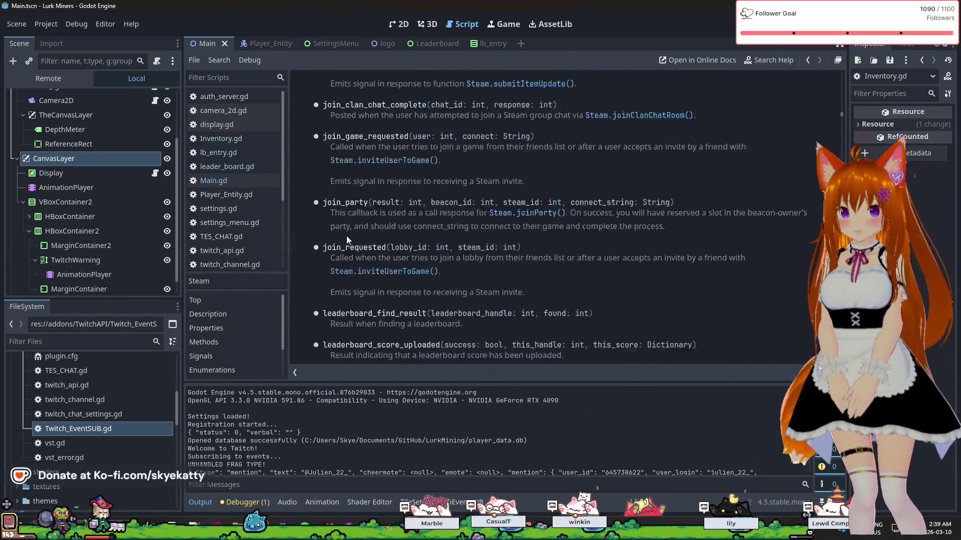
pyautogui.scroll(-12, 346, 236)
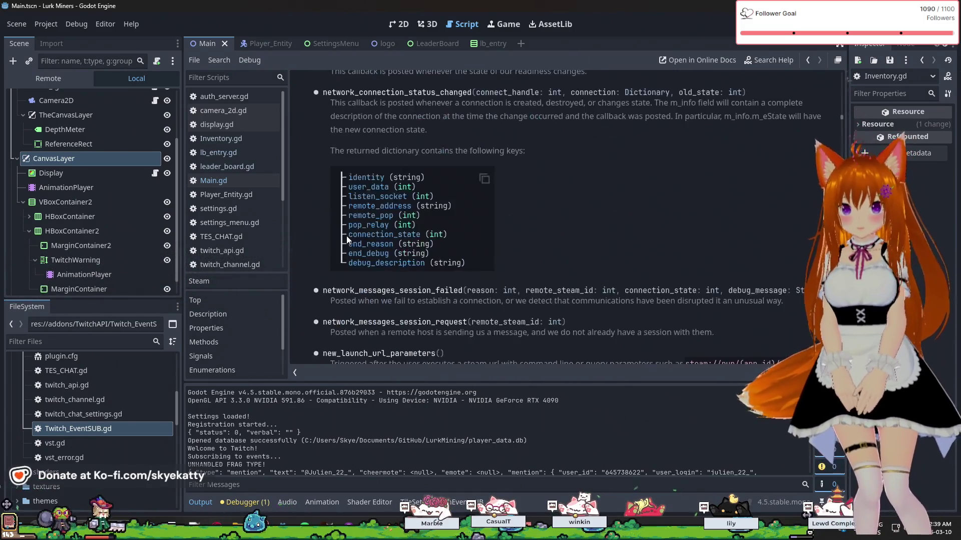
pyautogui.scroll(-12, 346, 239)
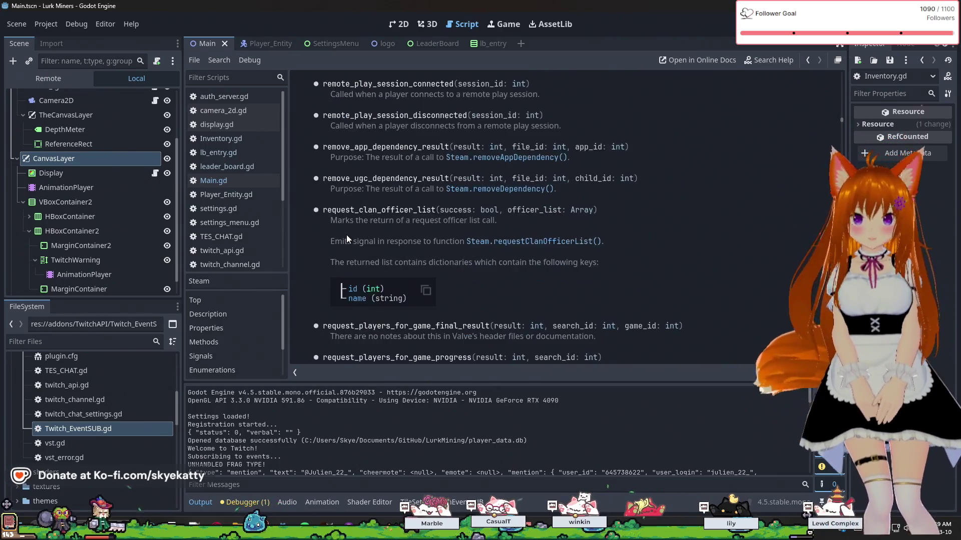
pyautogui.scroll(-12, 347, 235)
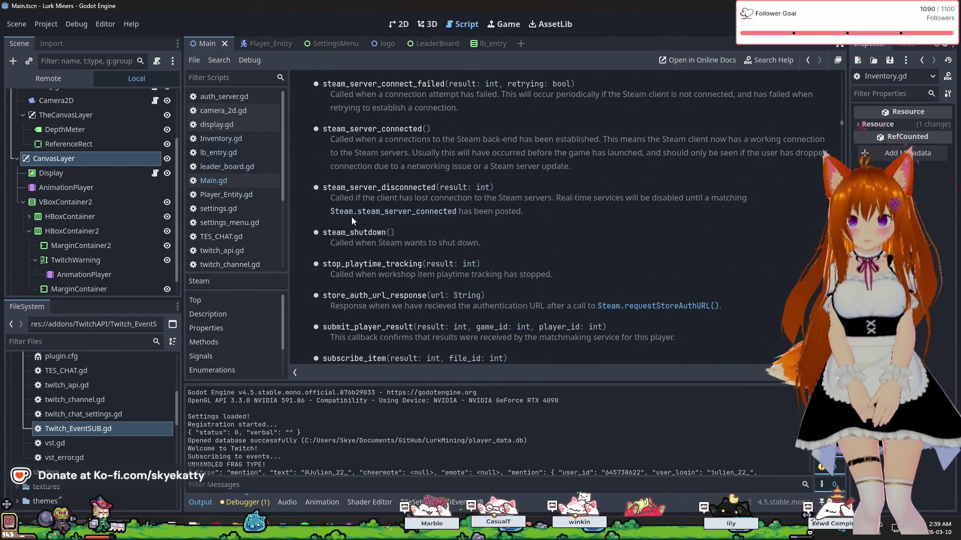
pyautogui.scroll(-8, 353, 219)
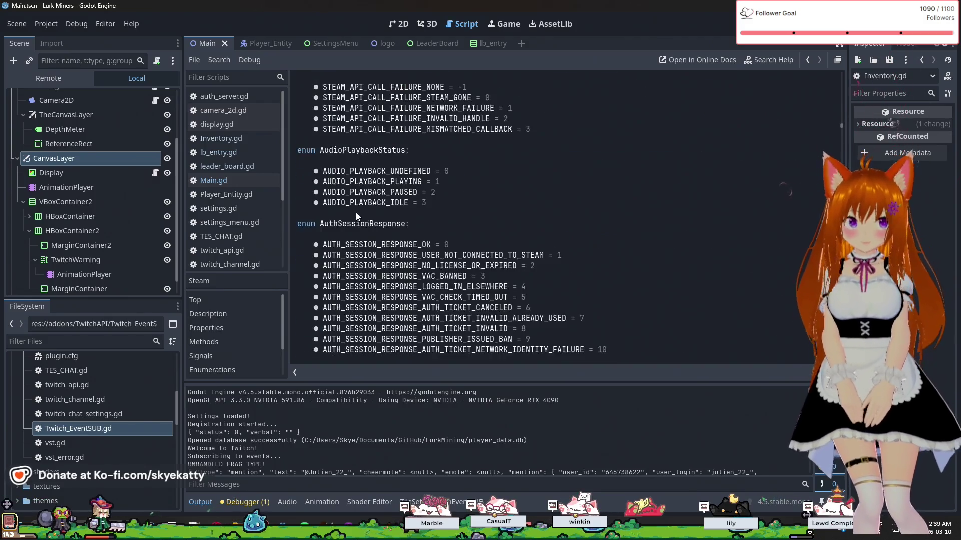
# Read through the Steam enumerations starting from AccountType
pyautogui.scroll(5, 356, 216)
pyautogui.scroll(-3, 347, 203)
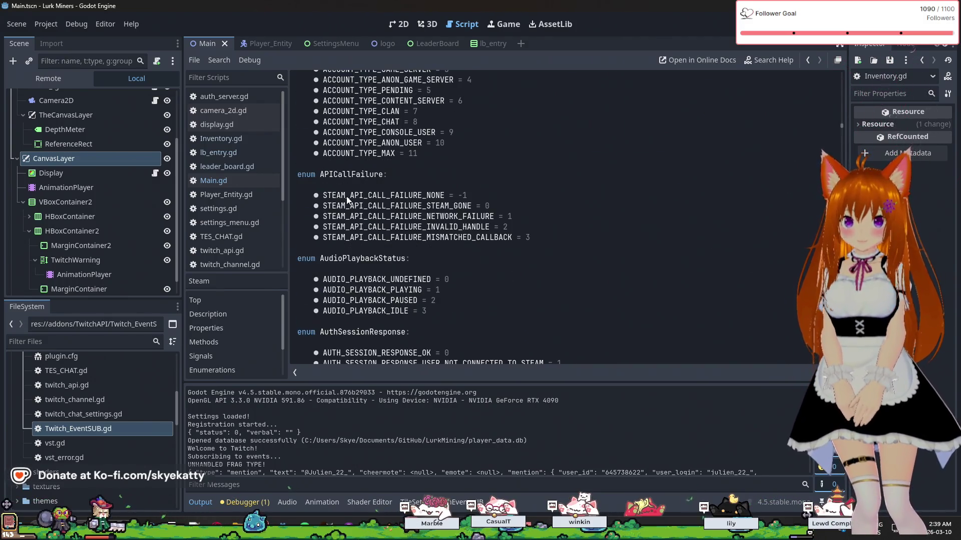
pyautogui.scroll(-2, 348, 200)
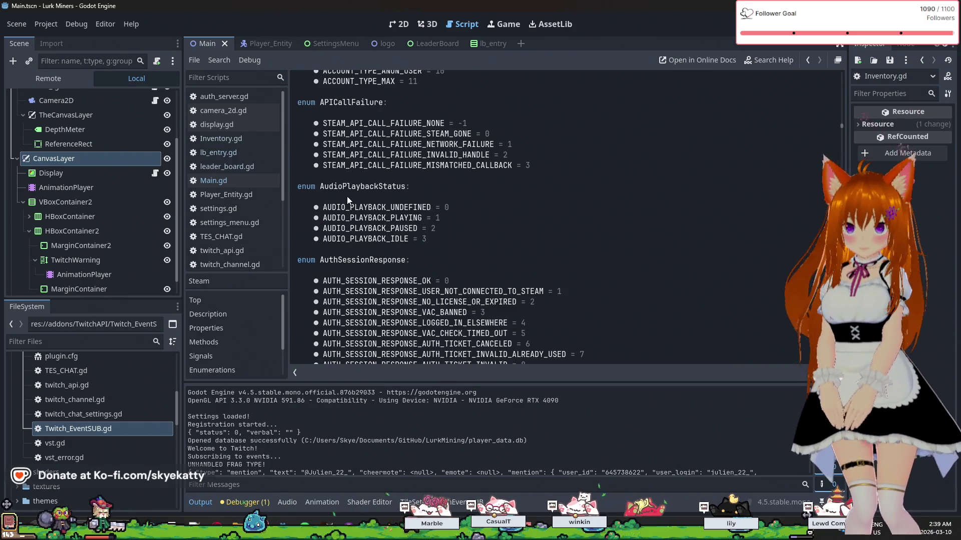
pyautogui.scroll(5, 347, 197)
pyautogui.scroll(2, 392, 245)
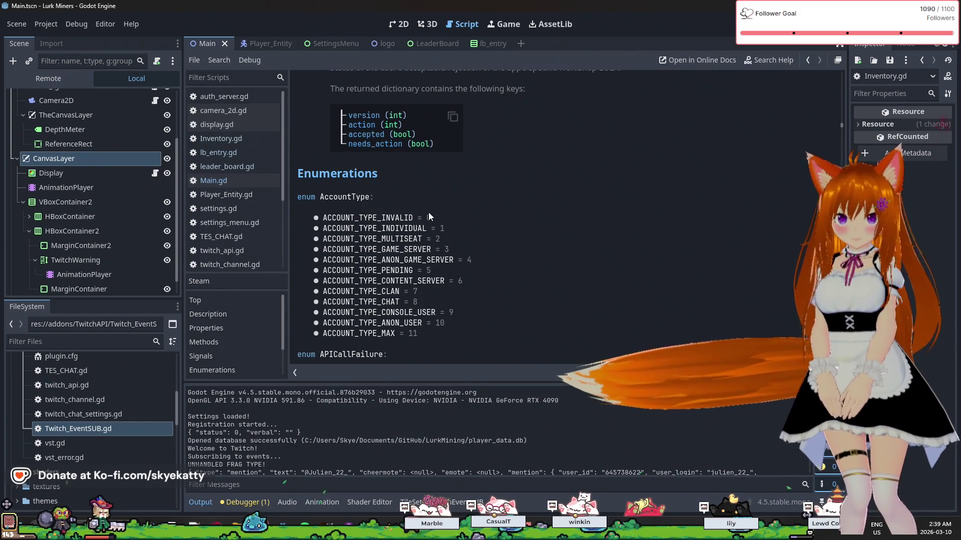
pyautogui.scroll(-1, 428, 217)
pyautogui.scroll(5, 428, 212)
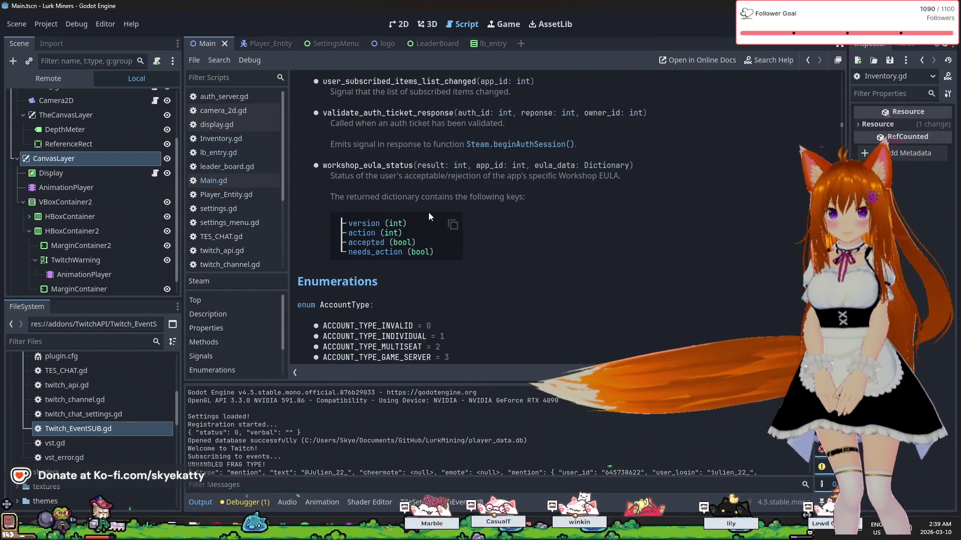
pyautogui.scroll(-4, 428, 212)
pyautogui.scroll(-11, 429, 213)
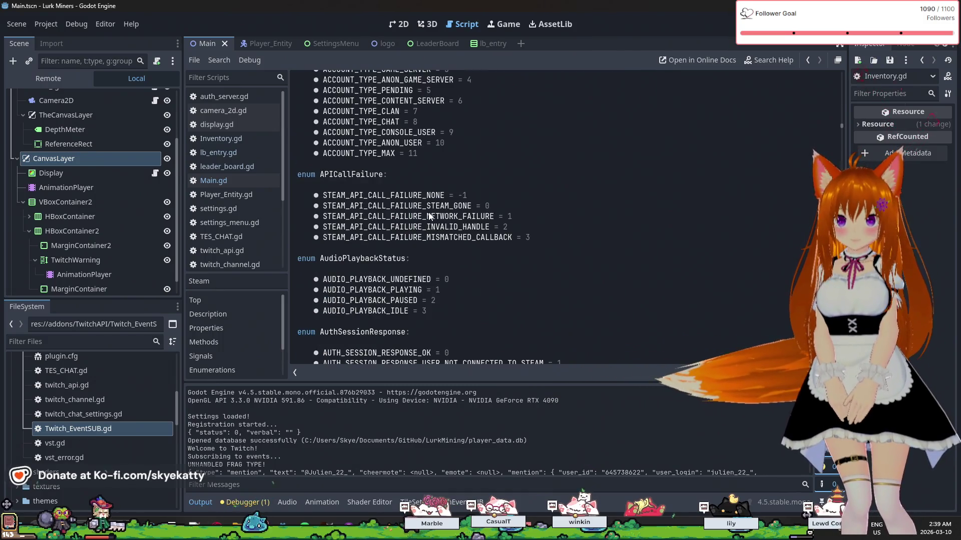
pyautogui.scroll(-5, 413, 210)
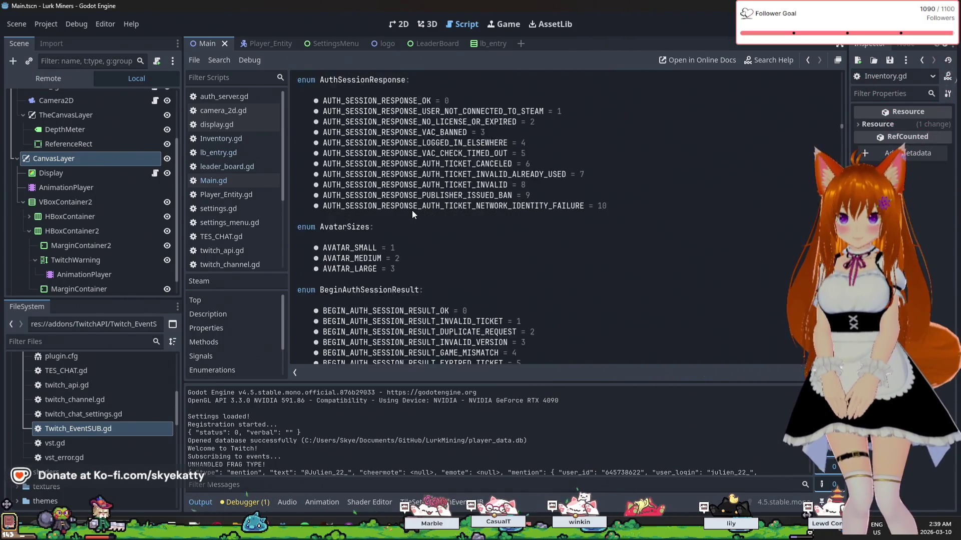
pyautogui.scroll(-6, 412, 211)
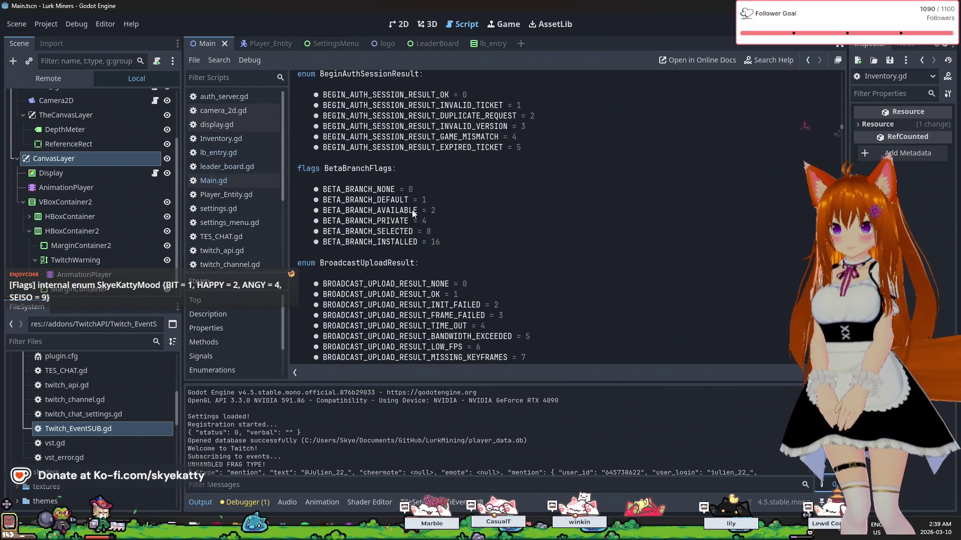
pyautogui.scroll(-7, 409, 202)
pyautogui.scroll(-3, 408, 202)
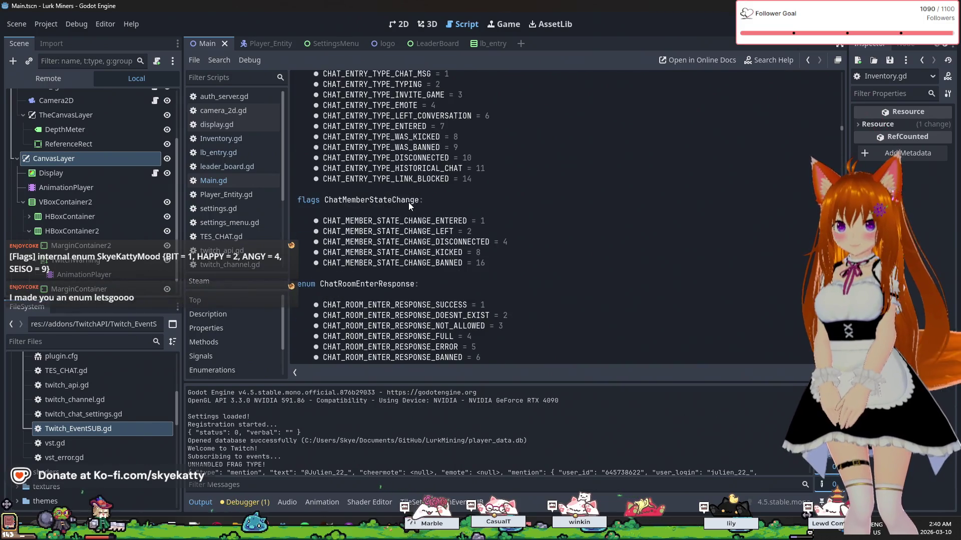
pyautogui.scroll(3, 409, 202)
pyautogui.scroll(-1, 408, 202)
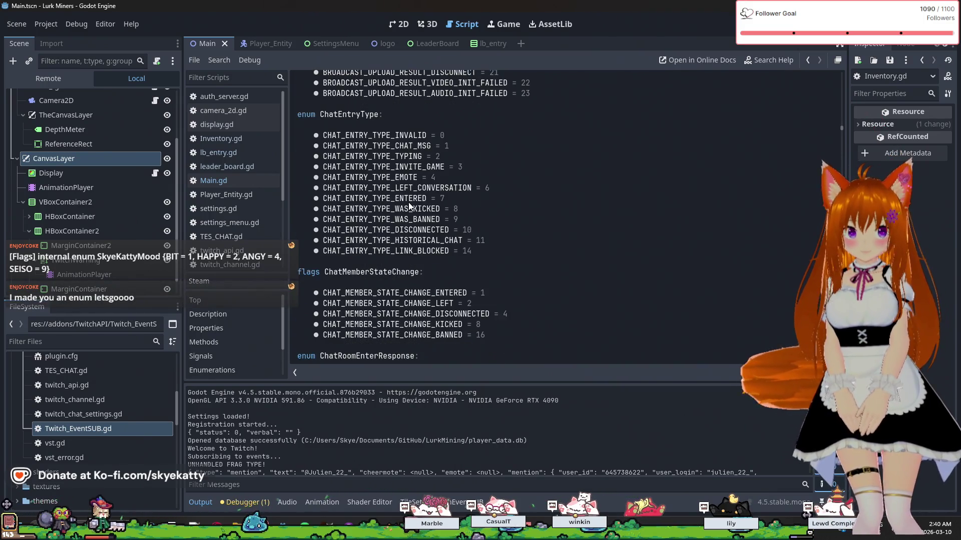
pyautogui.scroll(-1, 409, 202)
pyautogui.scroll(1, 408, 202)
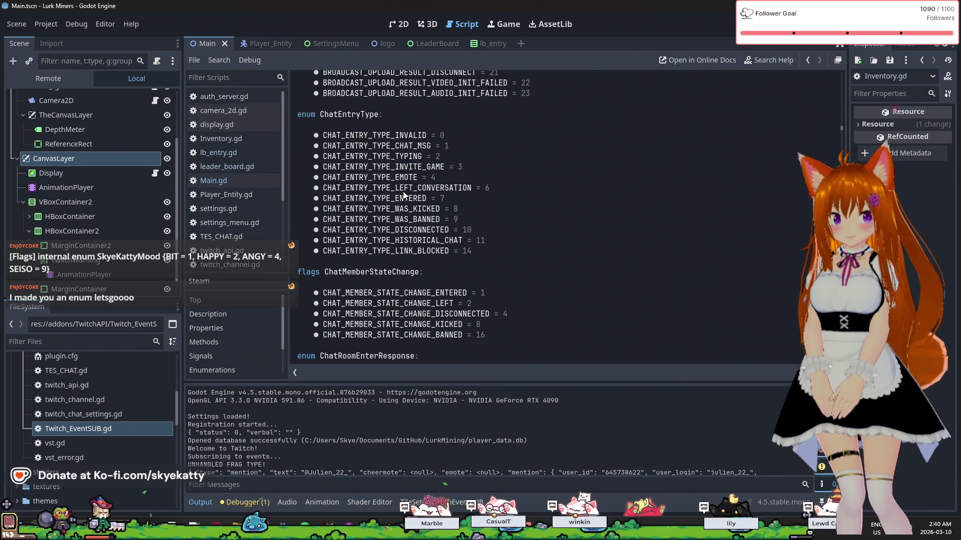
# Continue through FilePathType and FloatingGamepadTextInputMode to FriendFlags, then switch to the browser tutorial
pyautogui.scroll(-1, 404, 191)
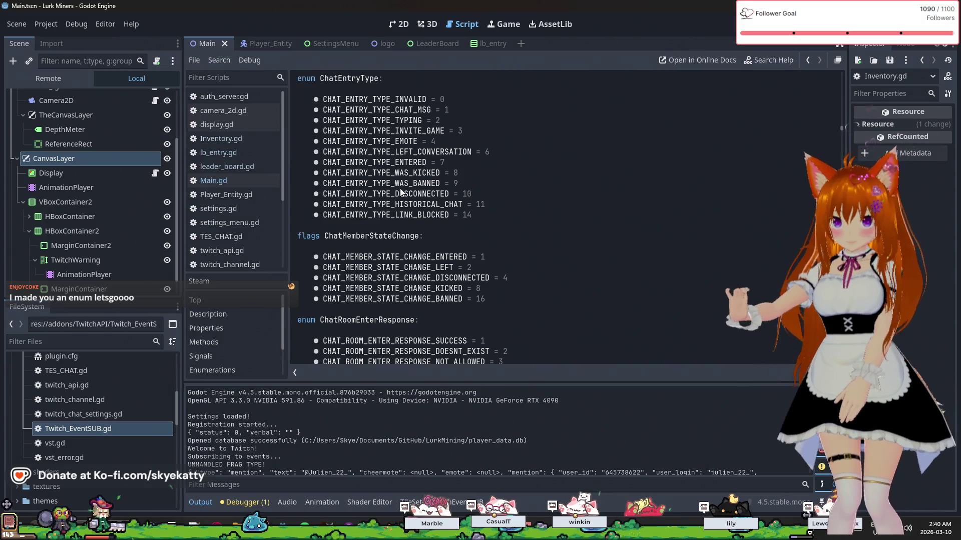
pyautogui.scroll(-7, 400, 191)
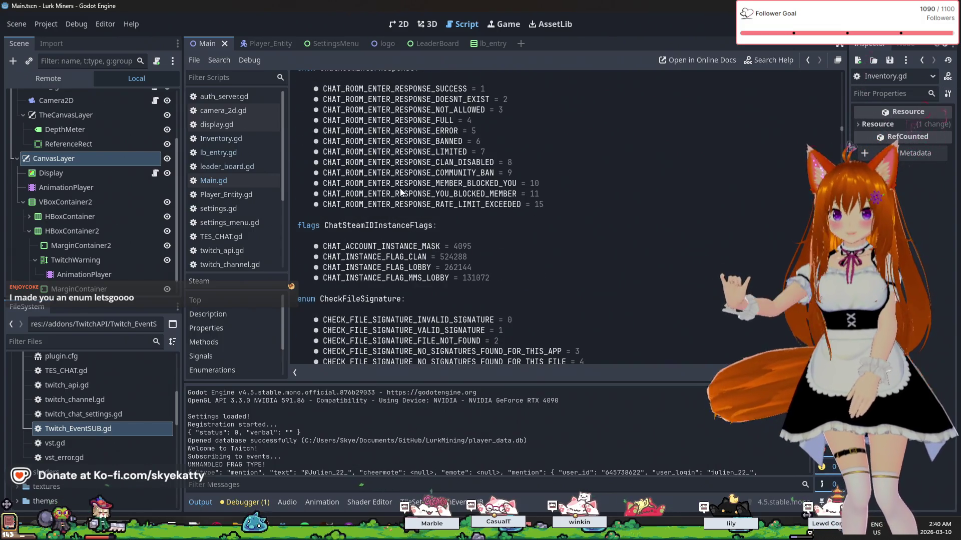
pyautogui.scroll(-4, 400, 192)
pyautogui.scroll(-4, 401, 190)
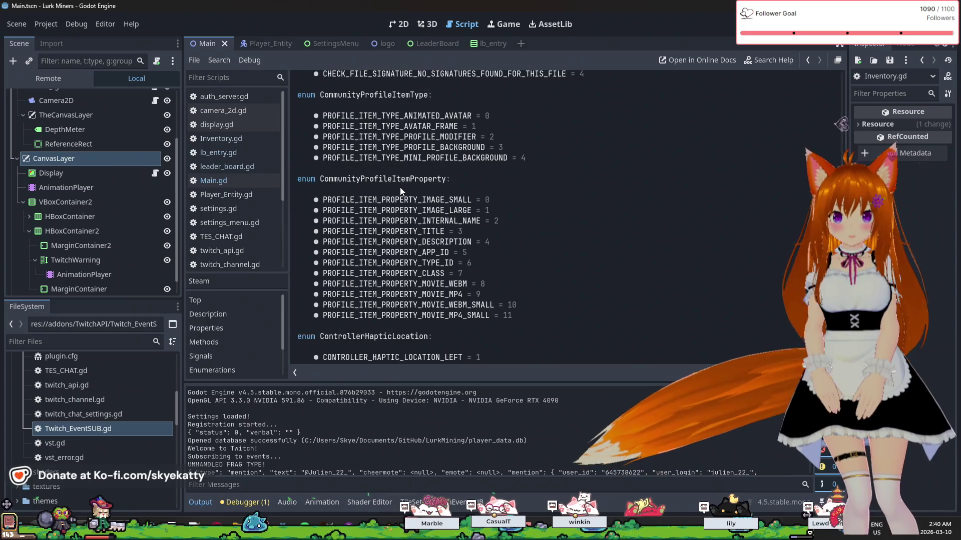
pyautogui.scroll(-6, 400, 187)
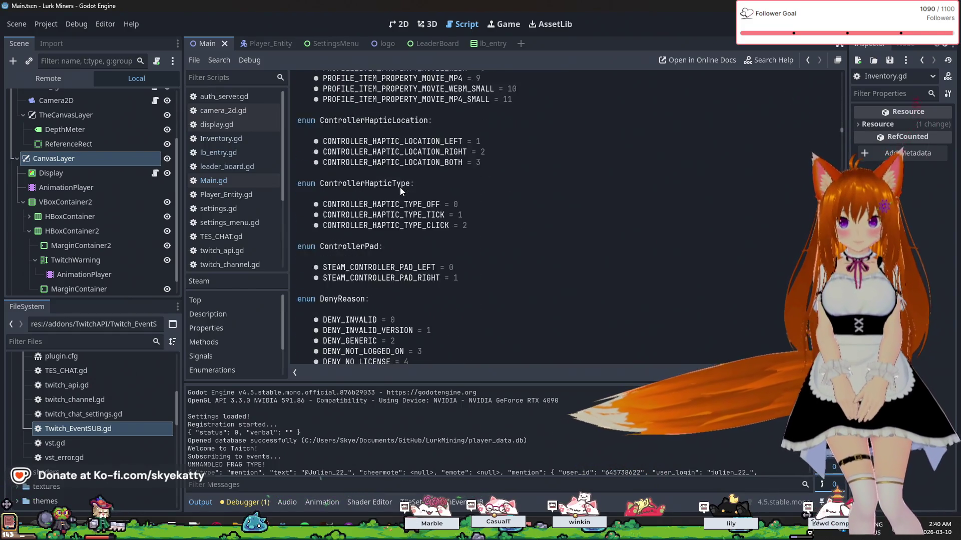
pyautogui.scroll(-2, 400, 187)
pyautogui.scroll(-4, 401, 187)
pyautogui.scroll(-10, 401, 187)
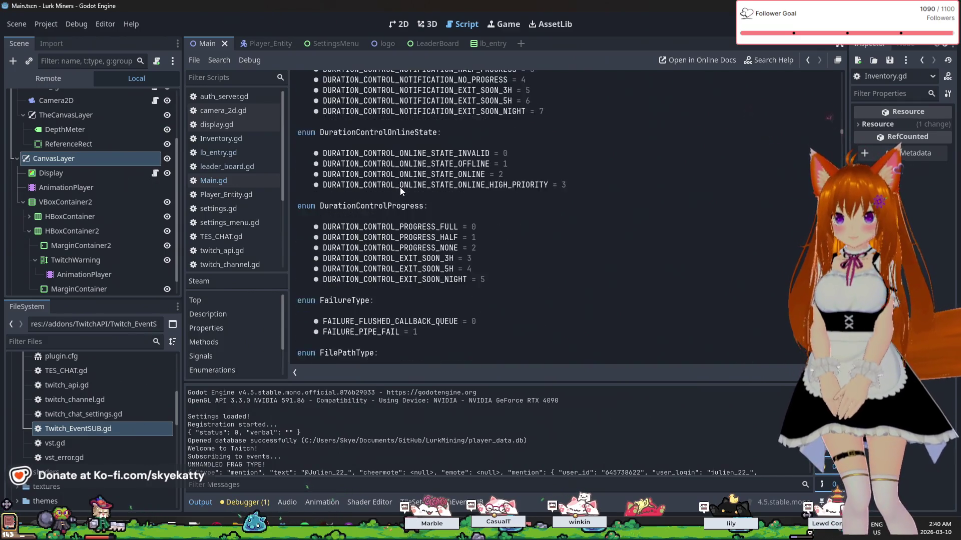
pyautogui.scroll(-1, 401, 187)
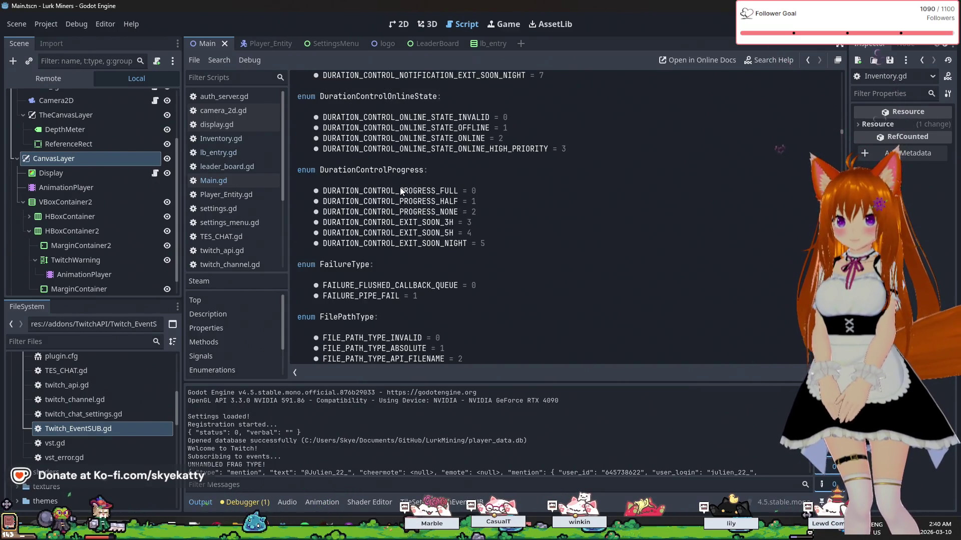
pyautogui.scroll(-1, 401, 192)
pyautogui.scroll(-5, 400, 191)
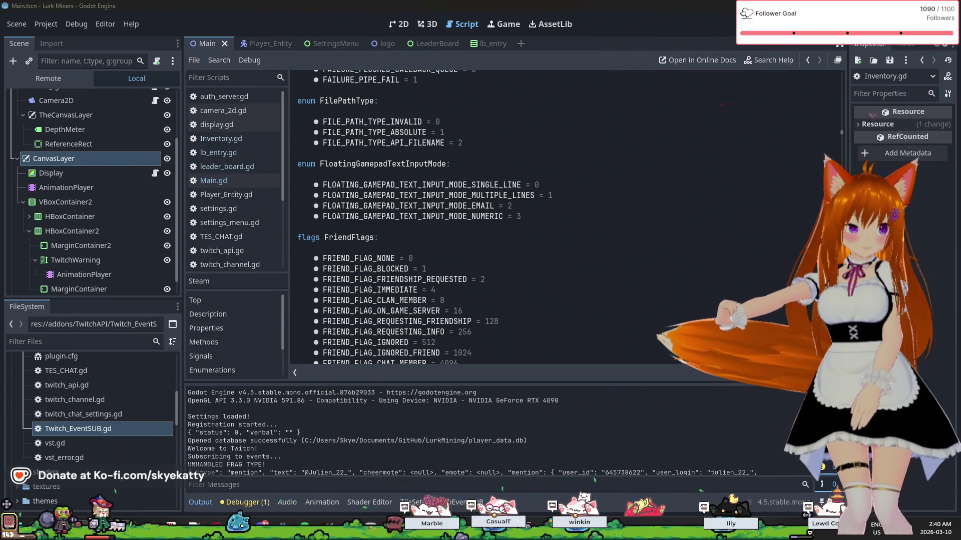
pyautogui.hotkey('alt', 'Tab')
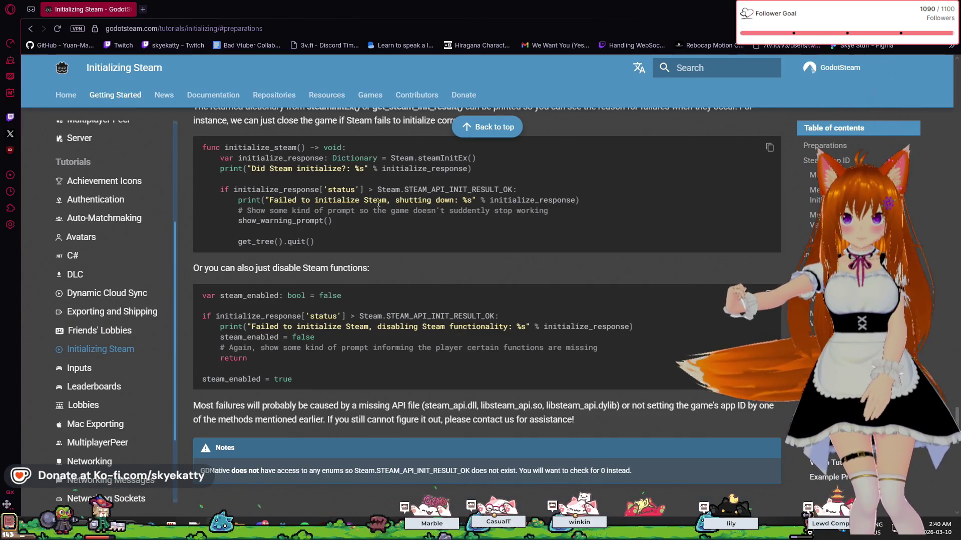
# Select the STEAM_API_INIT_RESULT_OK status check in the Checking For Errors example, then return to Godot
pyautogui.scroll(2, 375, 208)
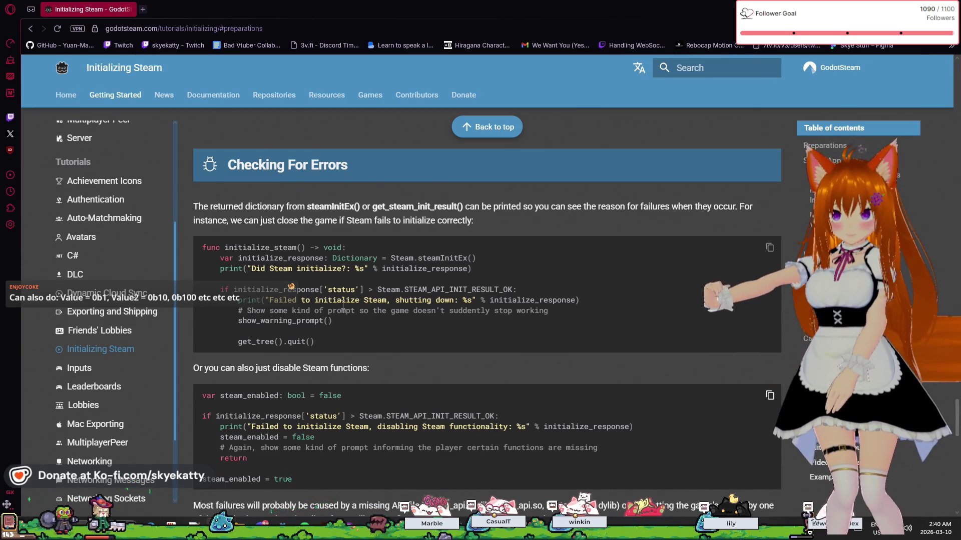
pyautogui.moveTo(381, 289)
pyautogui.mouseDown()
pyautogui.moveTo(430, 289)
pyautogui.moveTo(233, 289)
pyautogui.mouseUp()
pyautogui.click(383, 289)
pyautogui.click(389, 291)
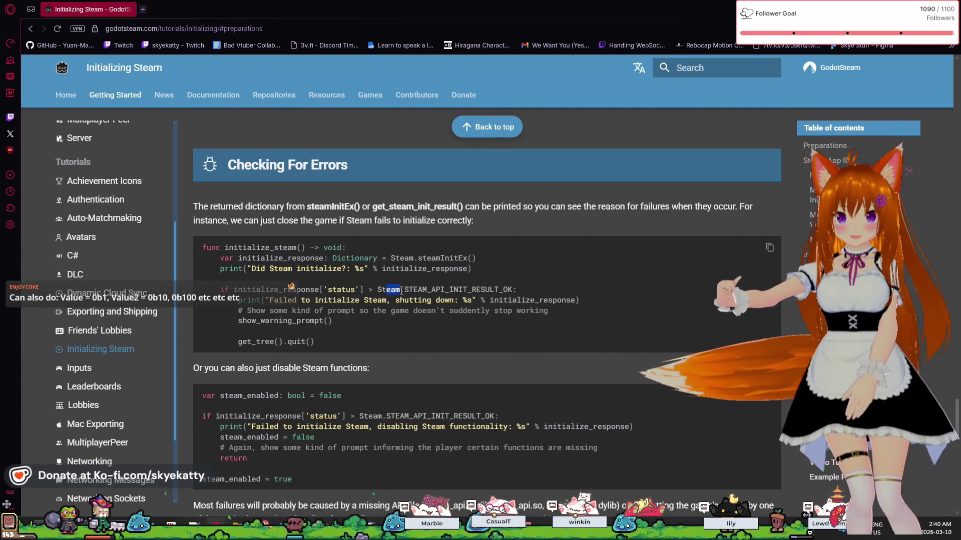
pyautogui.moveTo(377, 289)
pyautogui.mouseDown()
pyautogui.moveTo(202, 289)
pyautogui.moveTo(513, 290)
pyautogui.mouseUp()
pyautogui.click(521, 315)
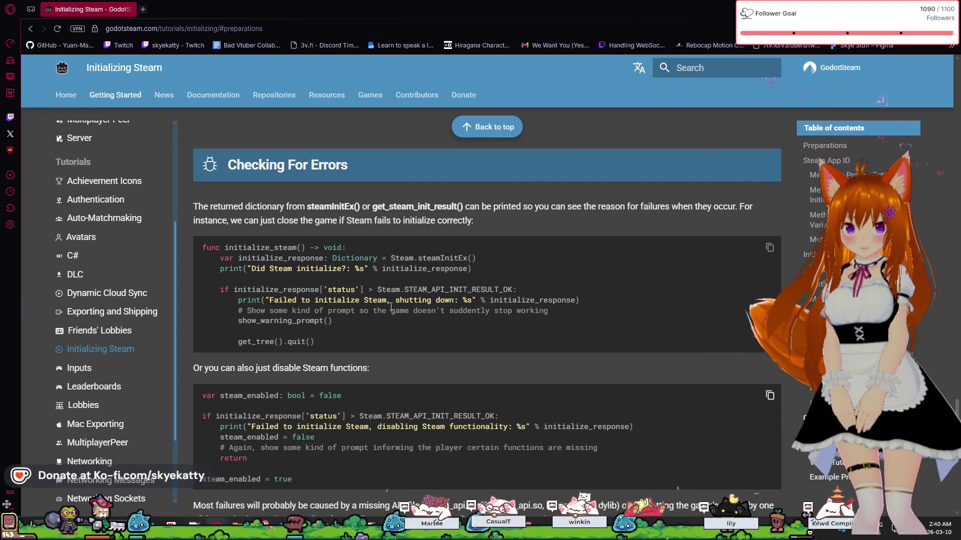
pyautogui.doubleClick(405, 289)
pyautogui.hotkey('ctrl', 'c')
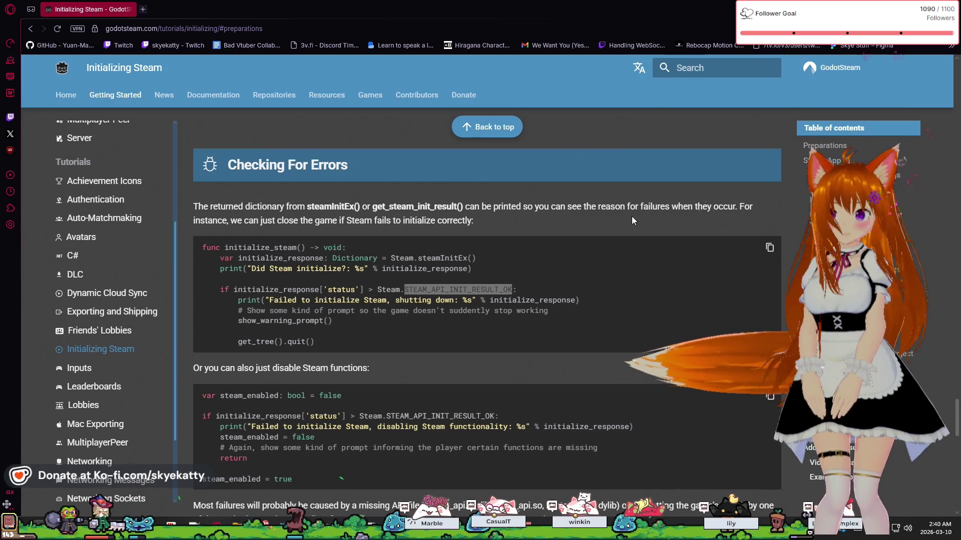
pyautogui.hotkey('alt', 'Tab')
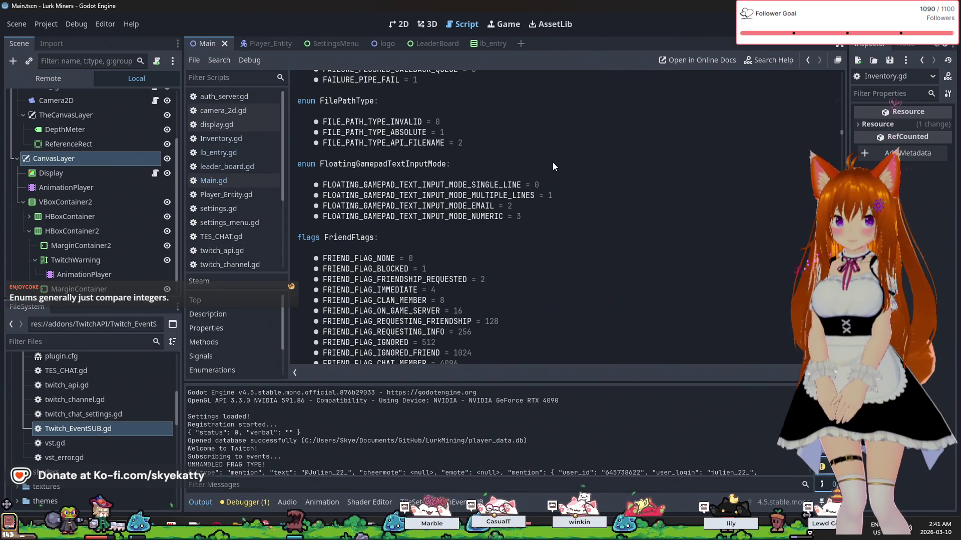
# Search Help for the pasted STEAM_API_INIT_RESULT_OK and open its Constant entry
pyautogui.click(770, 60)
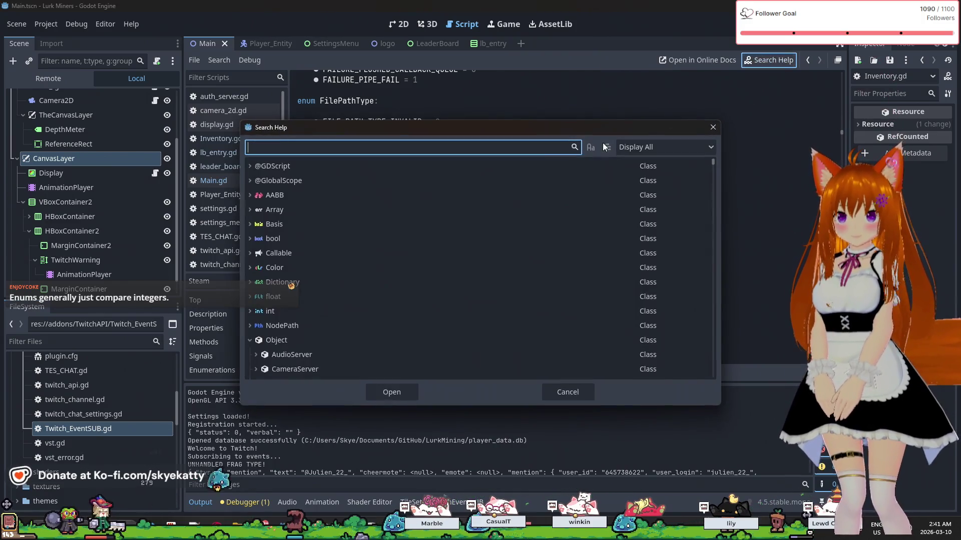
pyautogui.hotkey('ctrl', 'v')
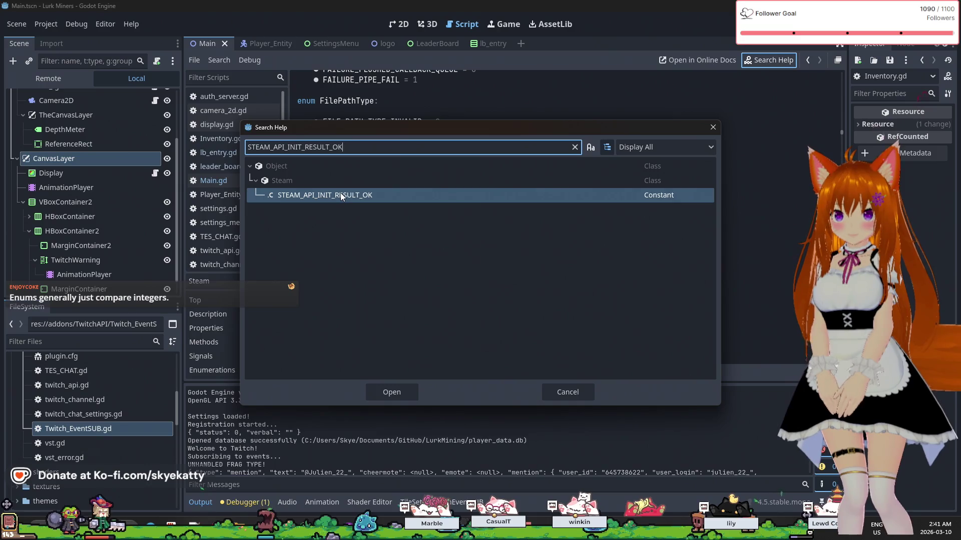
pyautogui.click(343, 197)
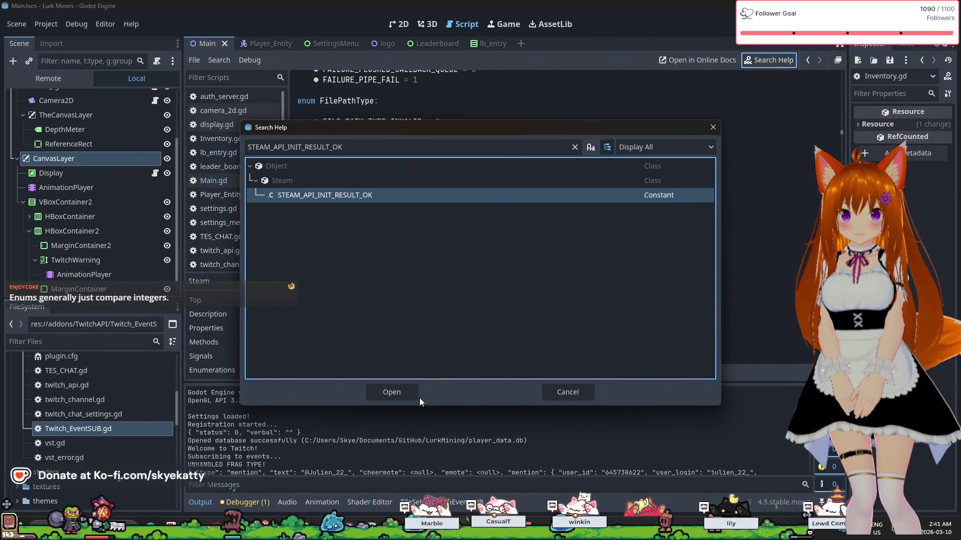
pyautogui.click(408, 393)
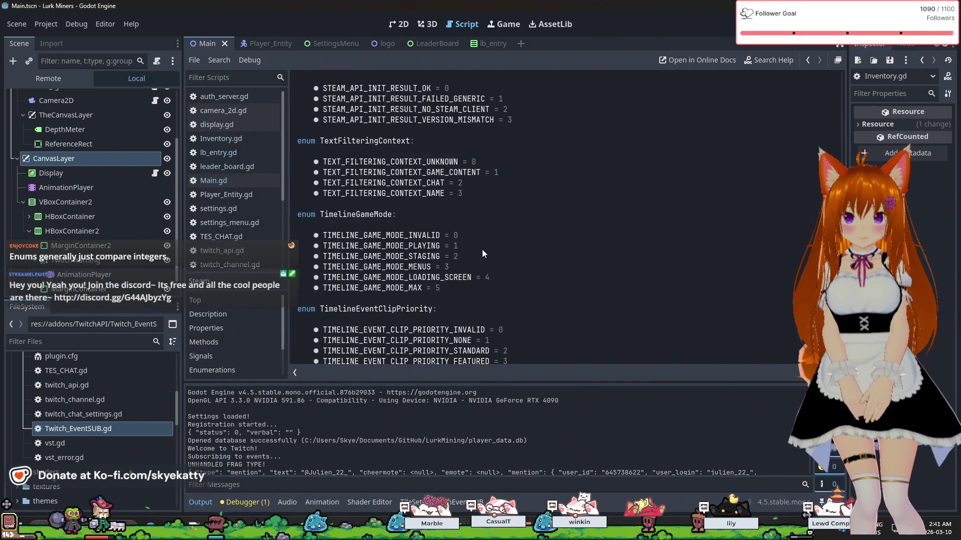
pyautogui.scroll(2, 482, 249)
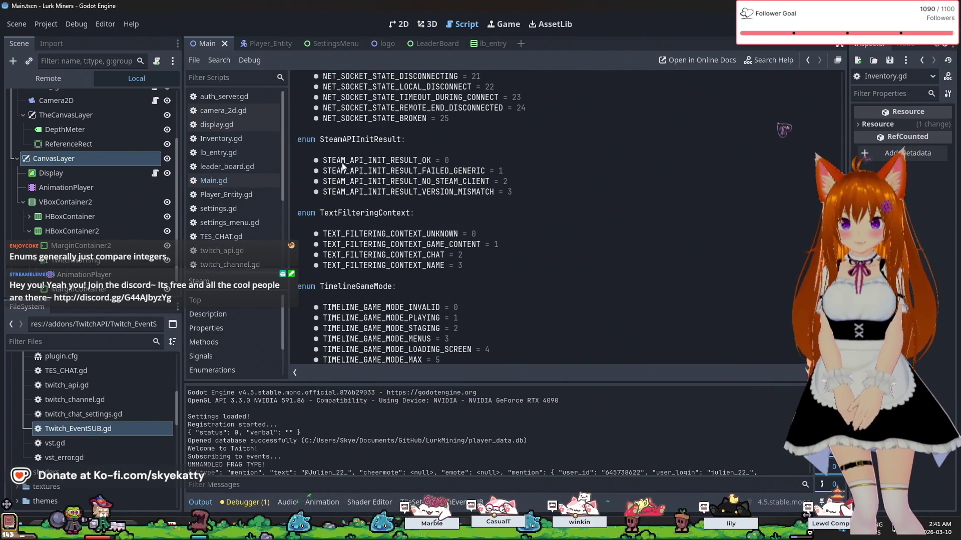
pyautogui.moveTo(342, 161); pyautogui.dragTo(314, 160)
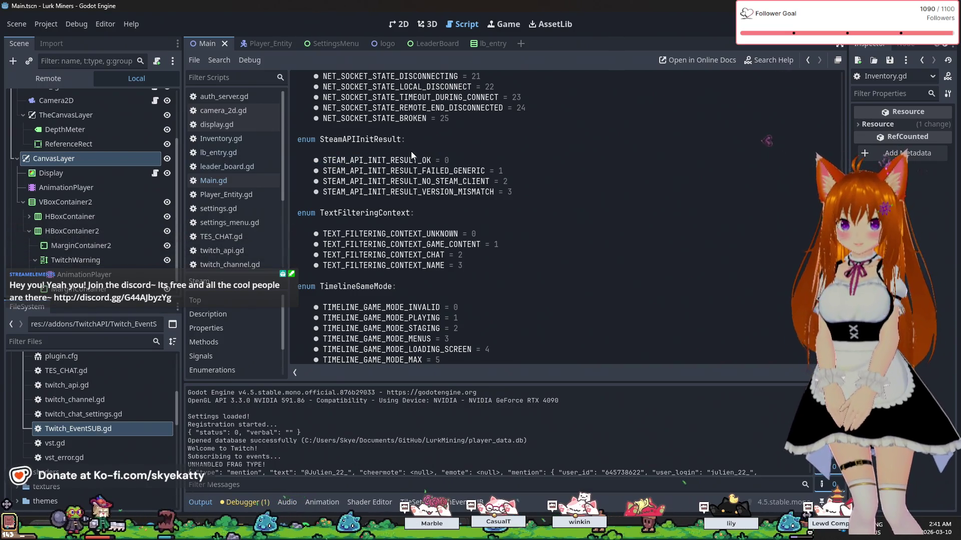
pyautogui.click(414, 171)
pyautogui.moveTo(370, 171); pyautogui.dragTo(499, 182)
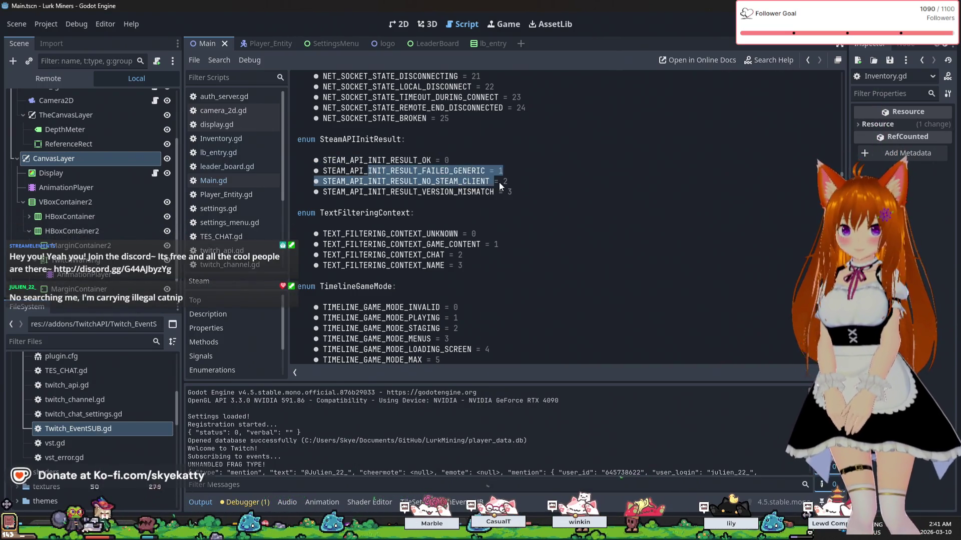
pyautogui.click(583, 161)
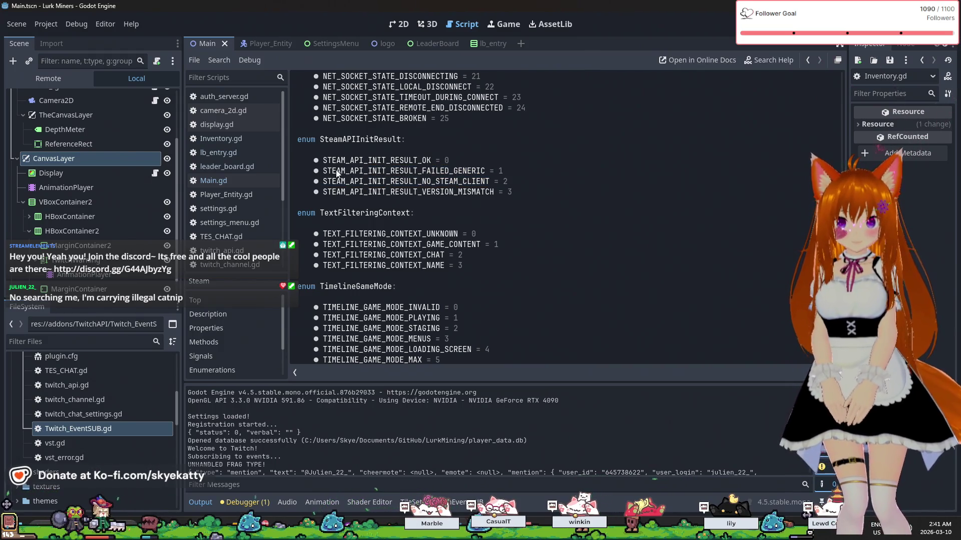
pyautogui.moveTo(323, 174); pyautogui.dragTo(477, 170)
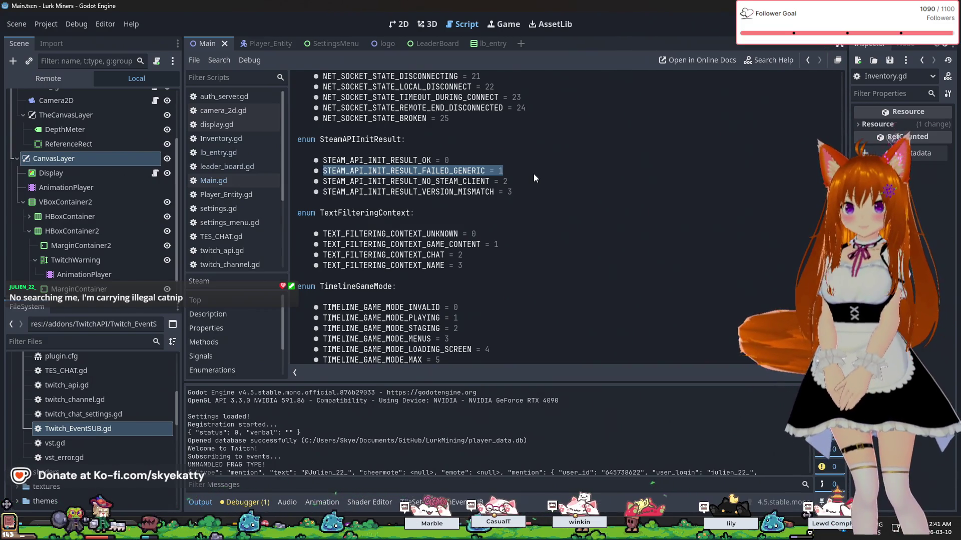
pyautogui.moveTo(432, 181); pyautogui.dragTo(580, 196)
pyautogui.click(579, 197)
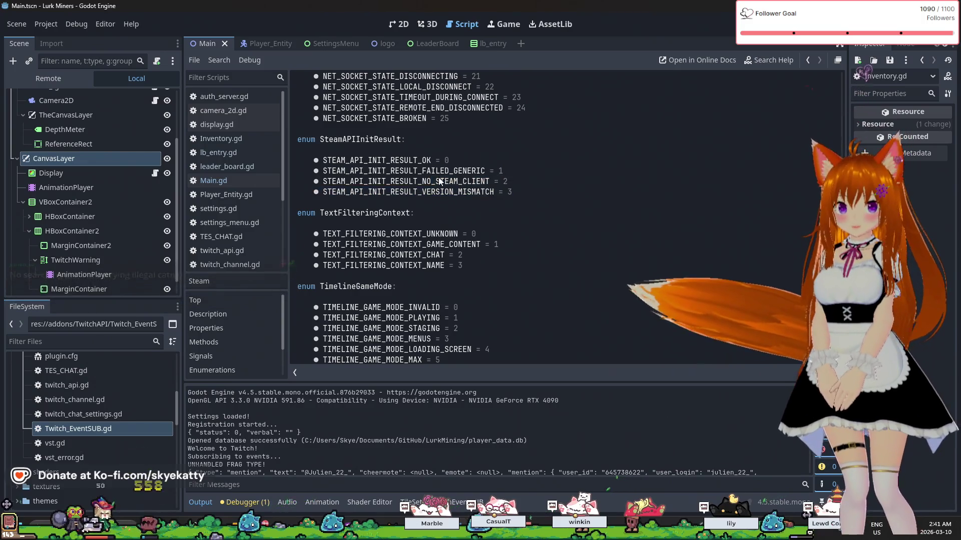
pyautogui.moveTo(409, 192)
pyautogui.mouseDown()
pyautogui.moveTo(320, 192)
pyautogui.moveTo(315, 171)
pyautogui.moveTo(399, 194)
pyautogui.moveTo(546, 195)
pyautogui.mouseUp()
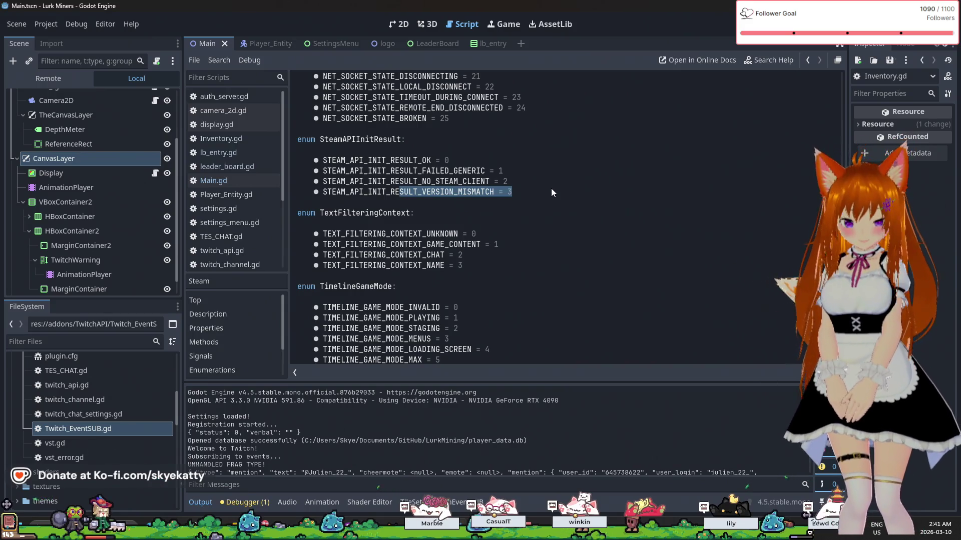
pyautogui.click(551, 189)
pyautogui.moveTo(313, 192); pyautogui.dragTo(425, 193)
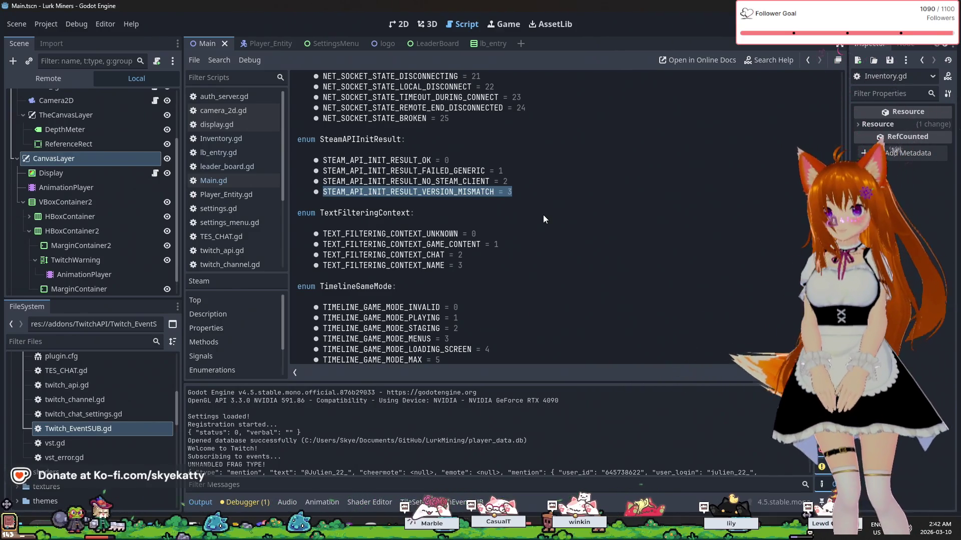
pyautogui.scroll(1, 543, 216)
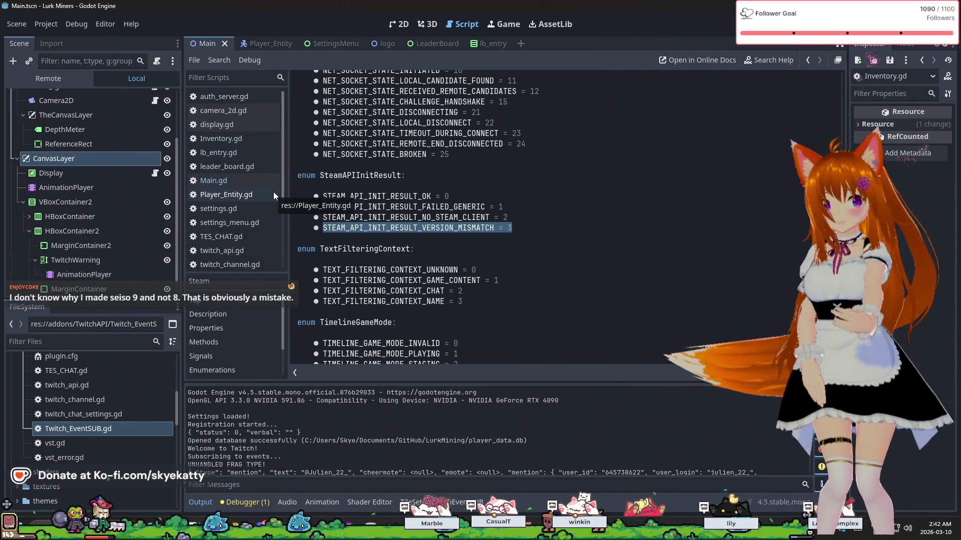
# Open Main.gd from the script list and scroll to _ready's get_steam_init_result call
pyautogui.click(240, 183)
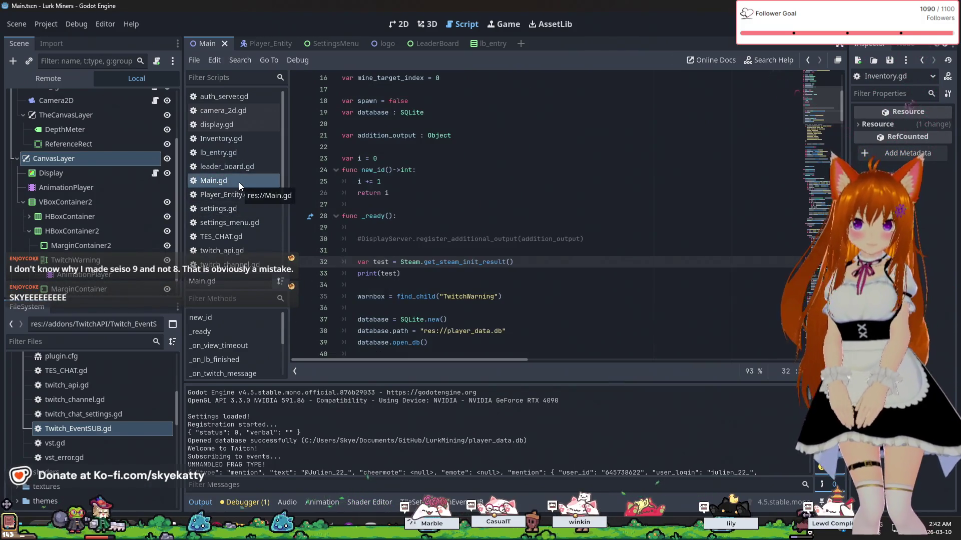
pyautogui.scroll(-1, 419, 220)
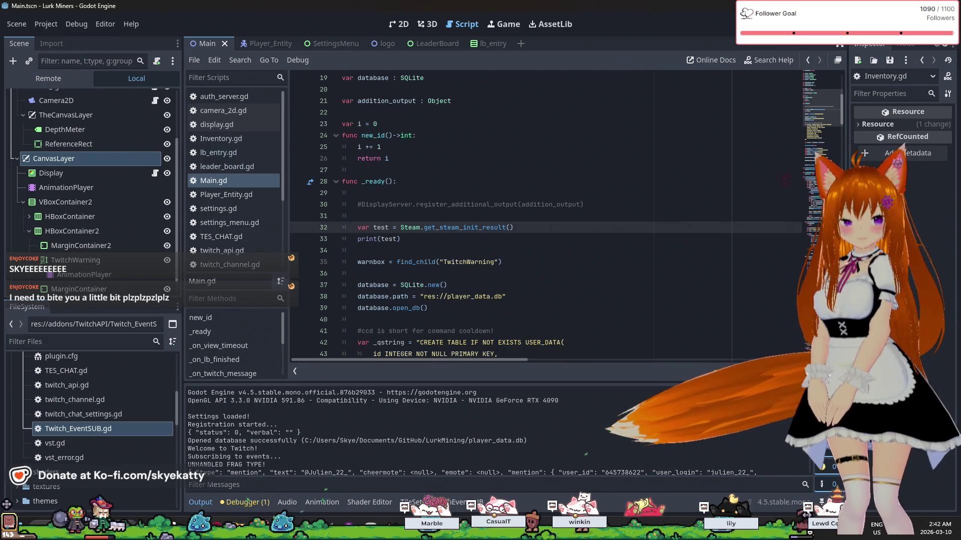
# Review the docs example that sets steam_enabled to disable Steam, noting STEAM_API_INIT_RESULT_OK
pyautogui.hotkey('alt', 'Tab')
pyautogui.scroll(-5, 548, 252)
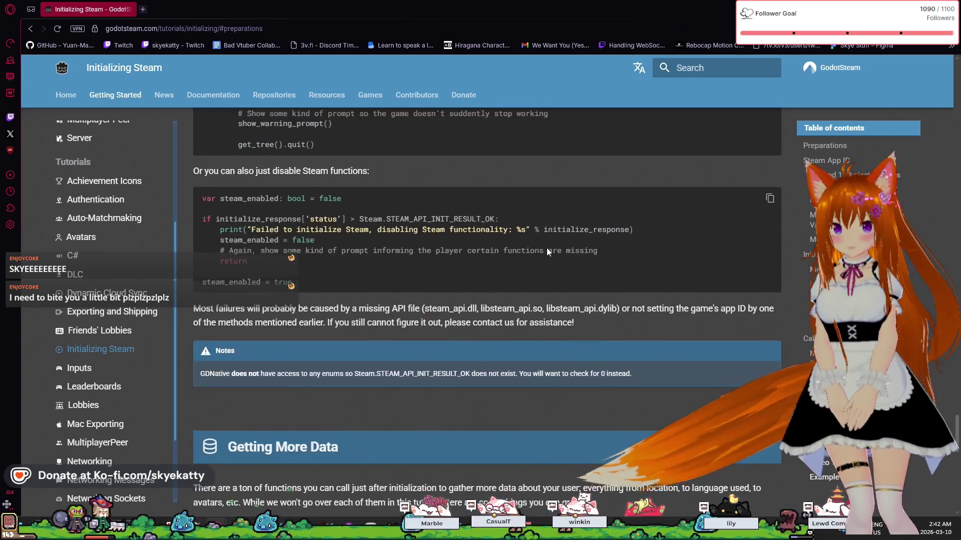
pyautogui.scroll(3, 548, 251)
pyautogui.doubleClick(512, 240)
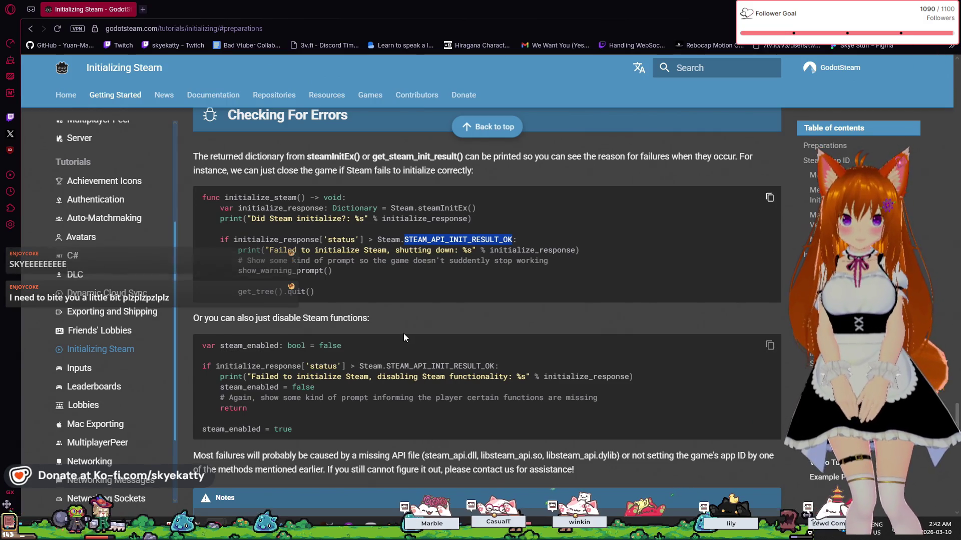
pyautogui.scroll(-1, 417, 379)
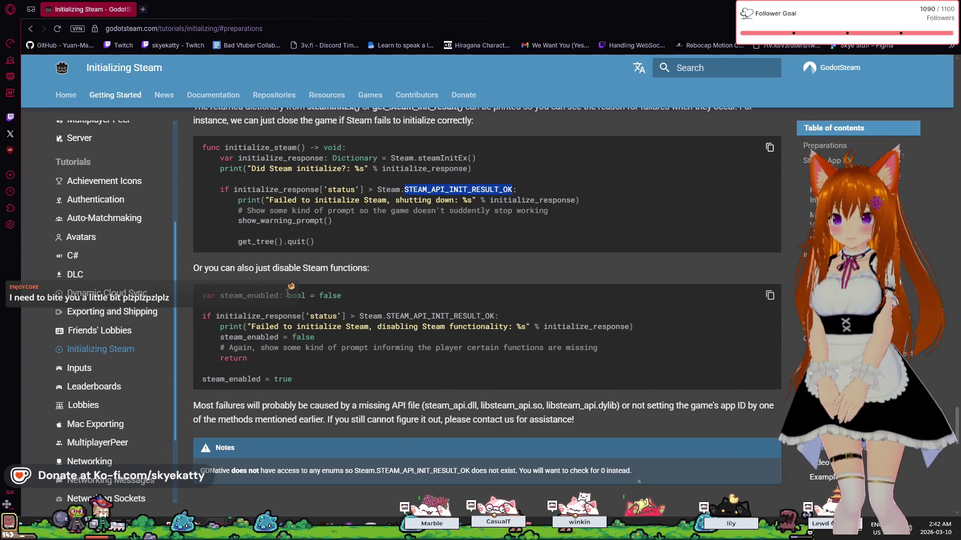
pyautogui.scroll(-1, 324, 359)
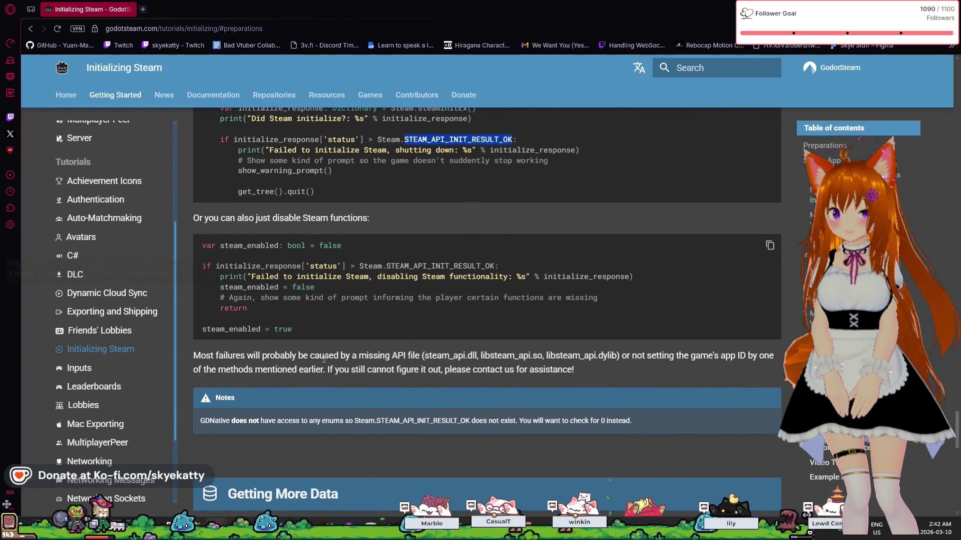
pyautogui.click(286, 313)
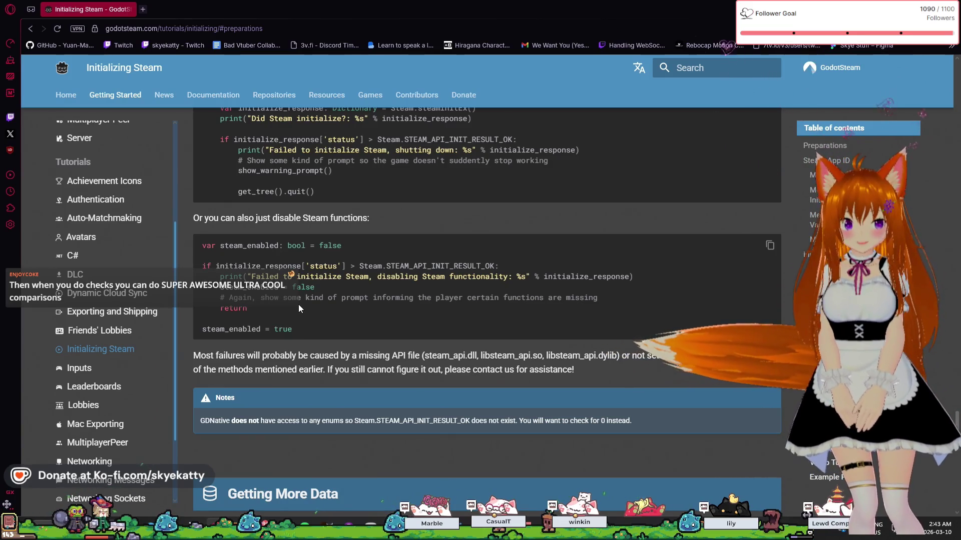
pyautogui.scroll(-1, 298, 308)
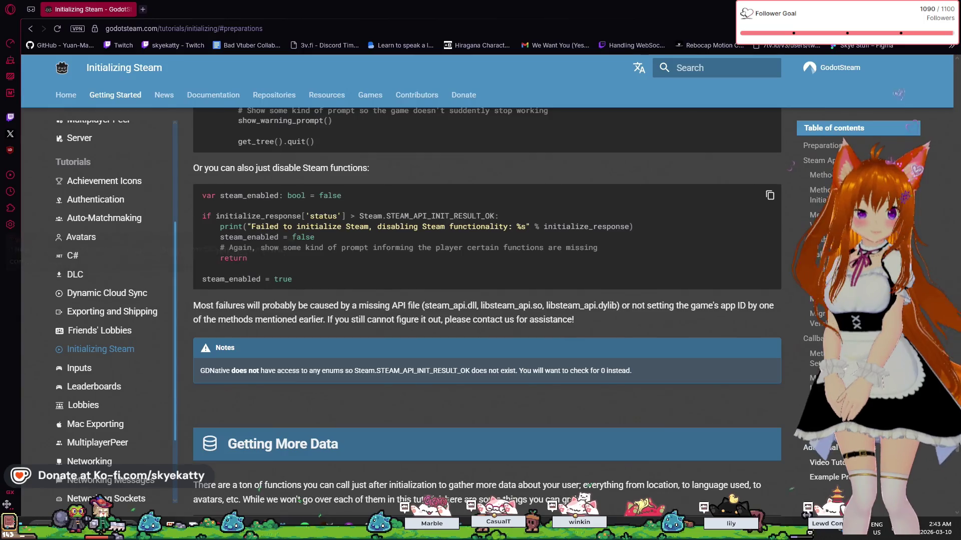
pyautogui.hotkey('alt', 'Tab')
# Insert var steam_enabled = true on a new line just above var i = 0 in Main.gd
pyautogui.scroll(6, 436, 104)
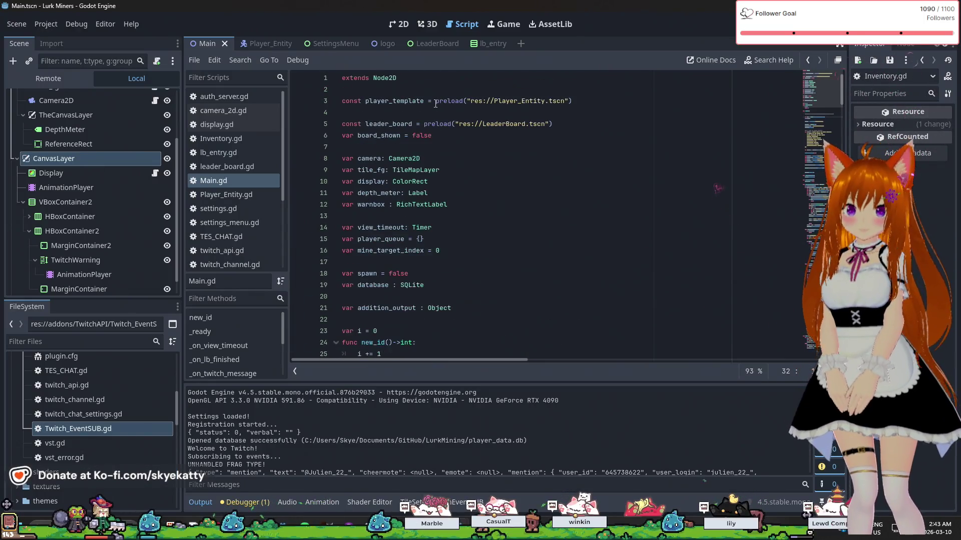
pyautogui.scroll(-4, 436, 104)
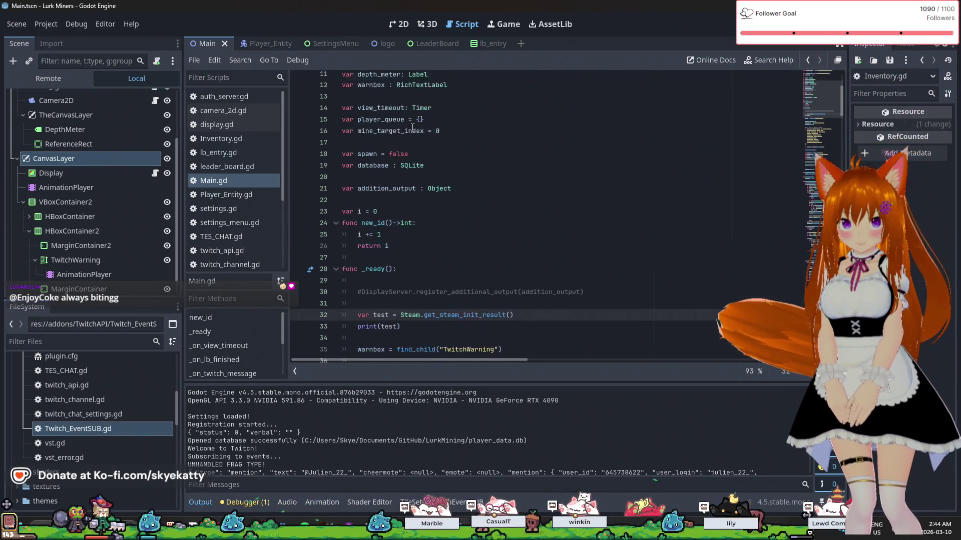
pyautogui.scroll(4, 413, 128)
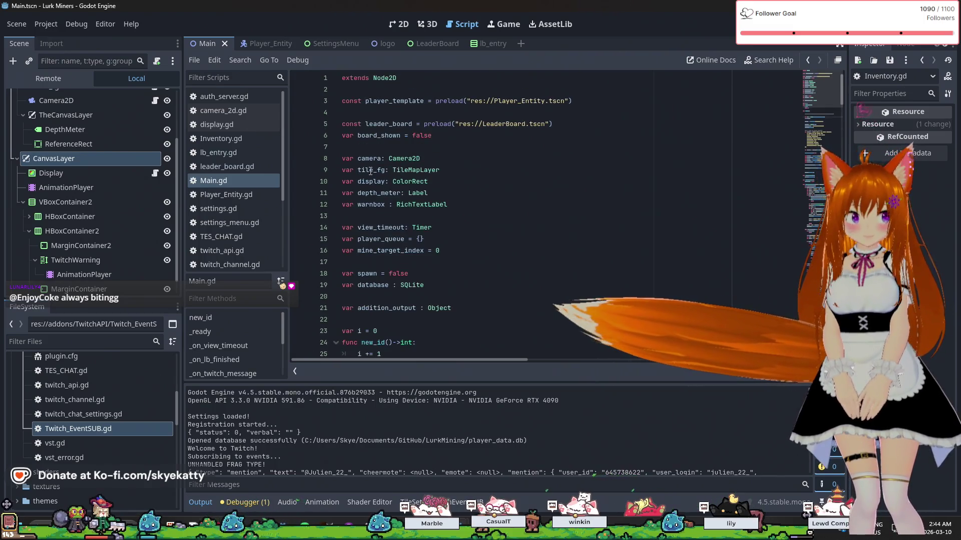
pyautogui.scroll(-3, 380, 210)
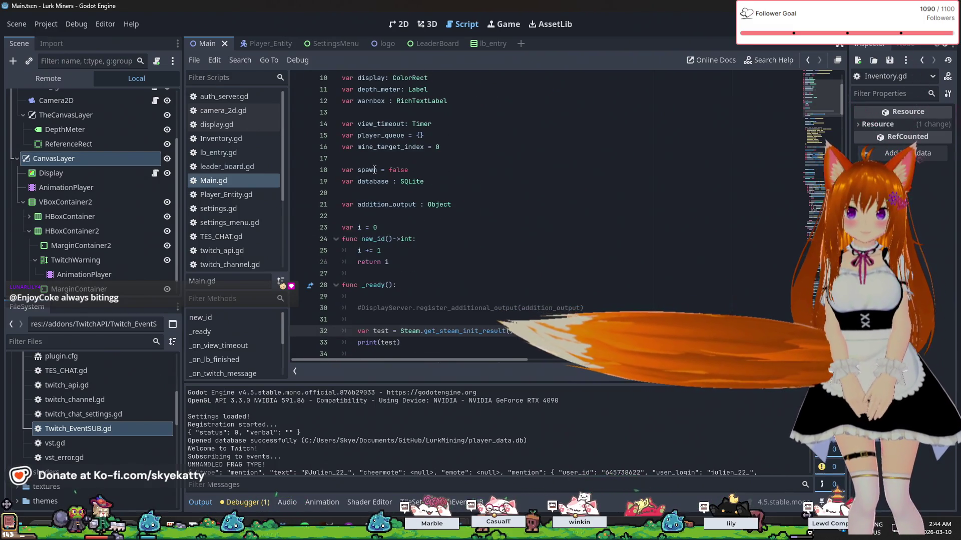
pyautogui.click(392, 275)
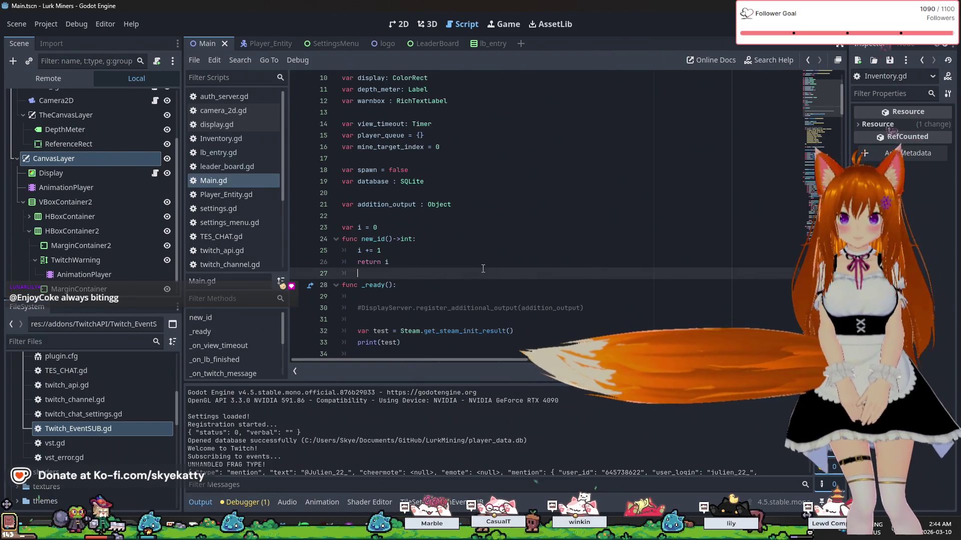
pyautogui.click(446, 216)
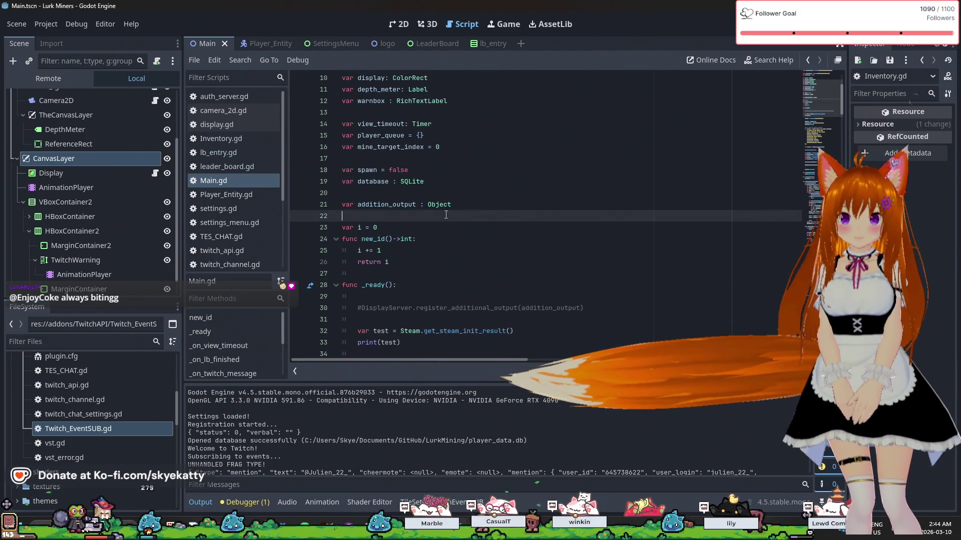
pyautogui.press('Return')
pyautogui.write('var s')
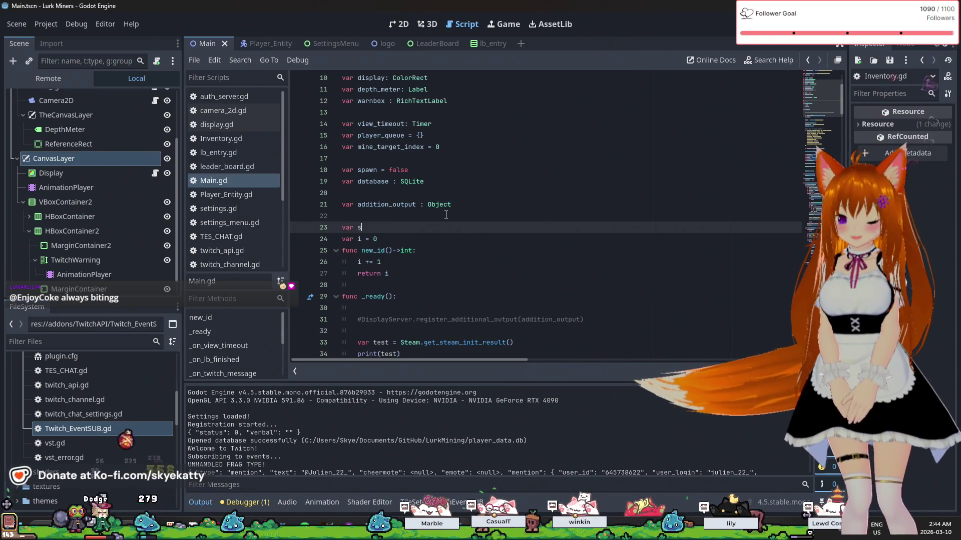
pyautogui.write('team_enabled ')
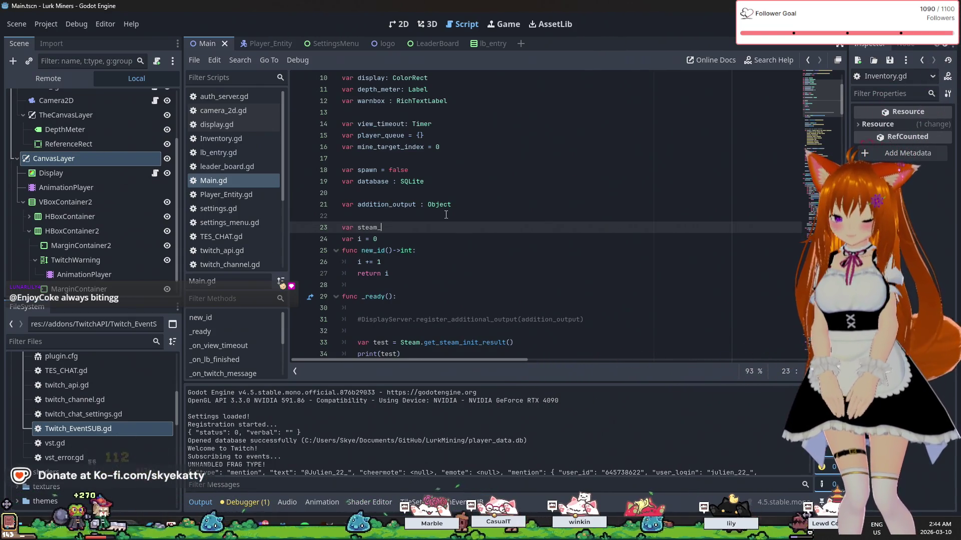
pyautogui.write('= true')
pyautogui.press('Return')
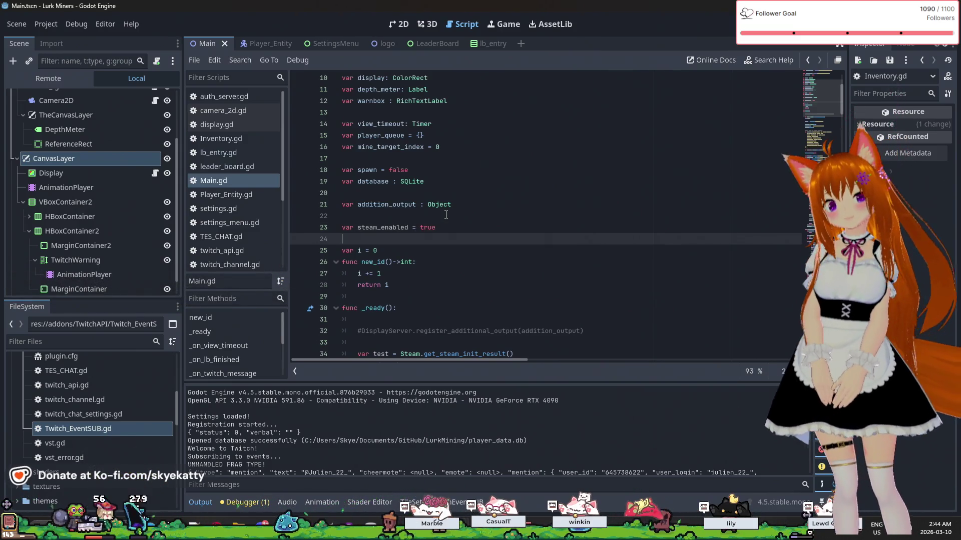
pyautogui.scroll(-3, 446, 215)
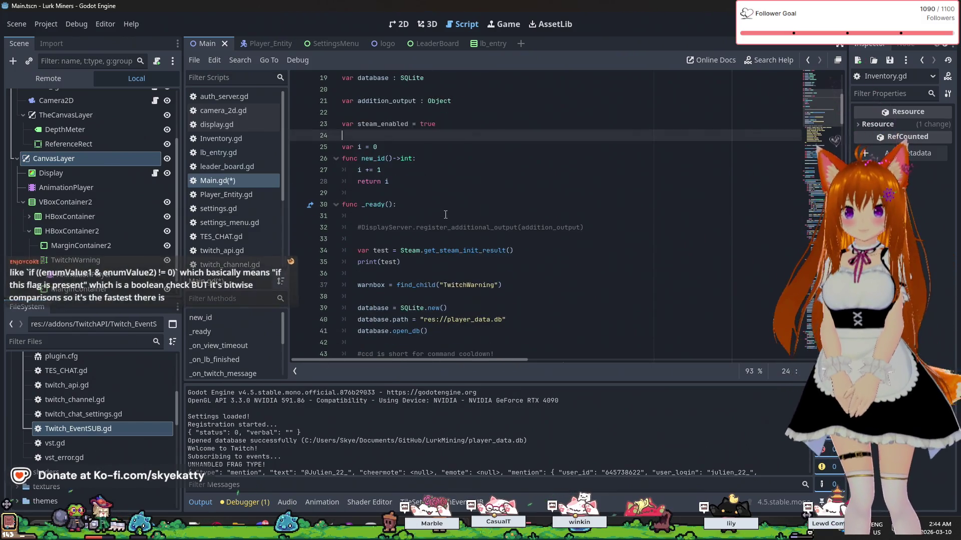
pyautogui.scroll(-4, 446, 215)
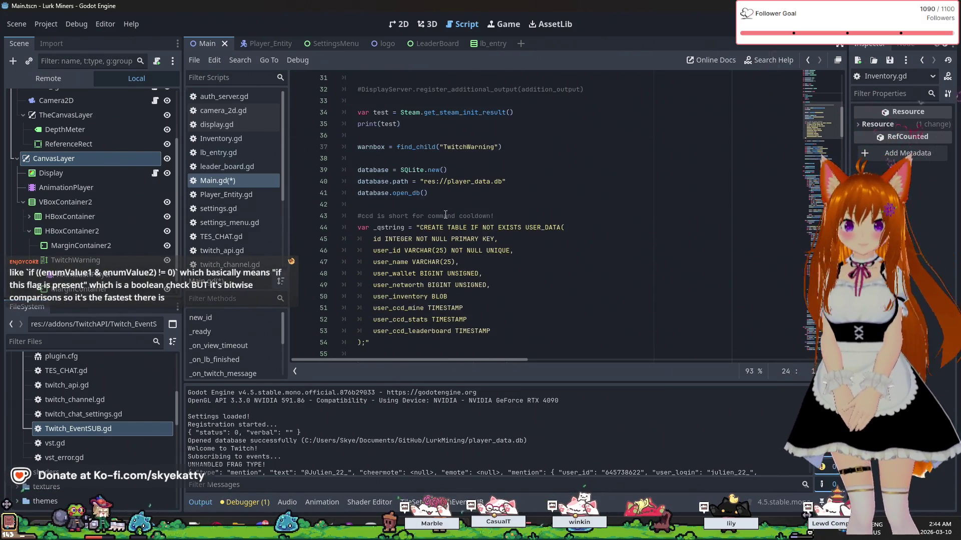
pyautogui.scroll(-2, 446, 215)
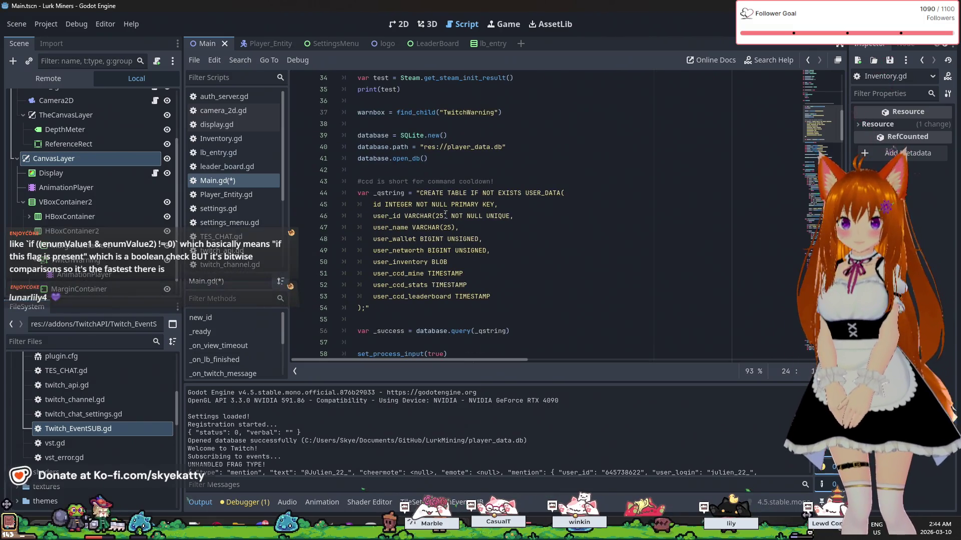
pyautogui.scroll(4, 446, 214)
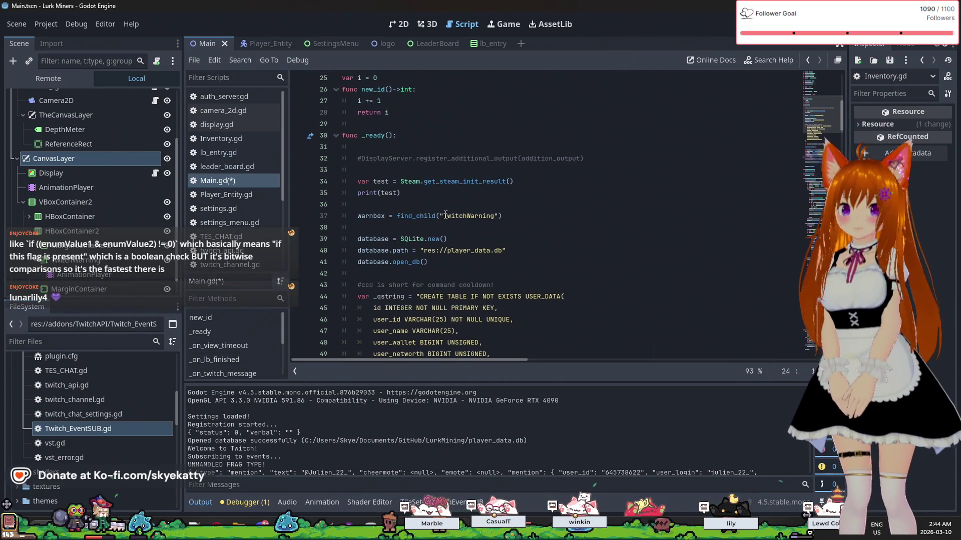
pyautogui.scroll(1, 446, 215)
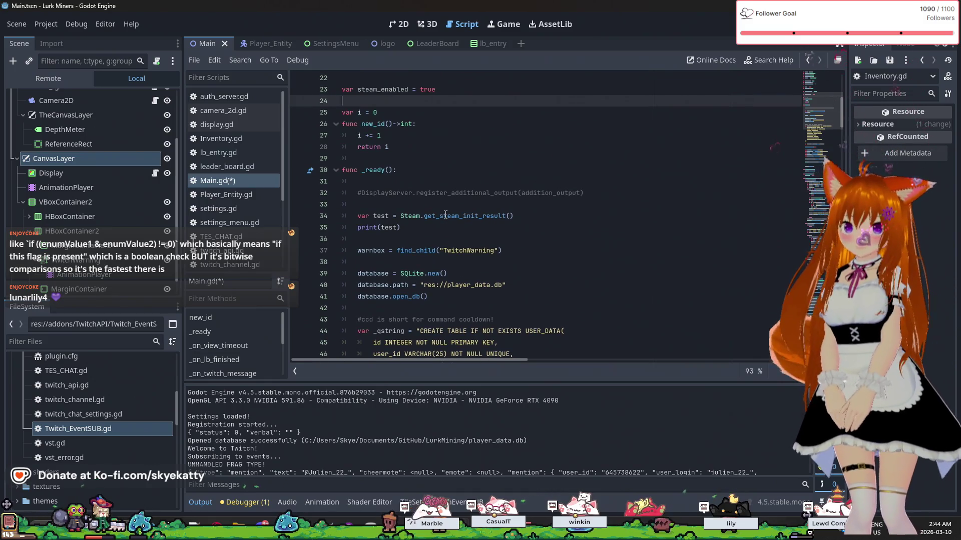
pyautogui.scroll(-1, 446, 214)
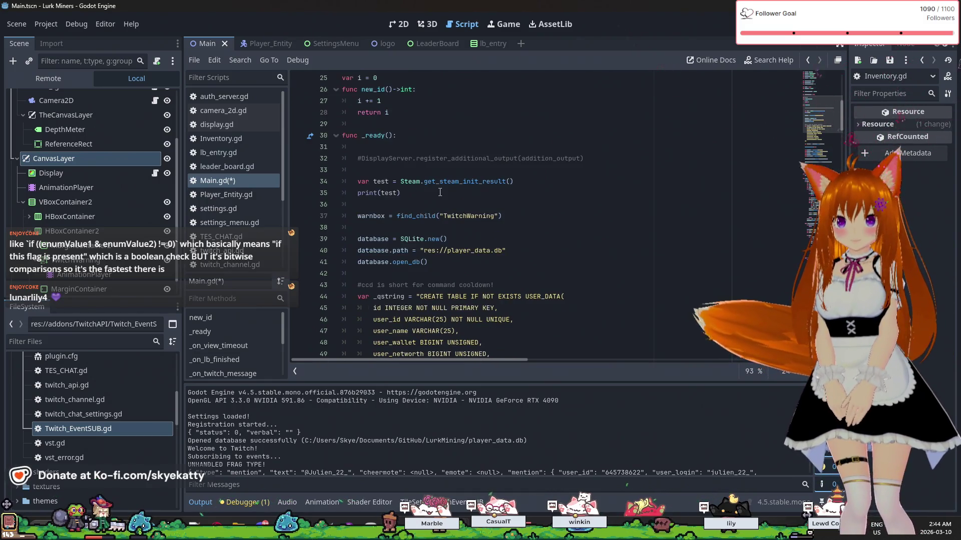
# Replace print(test) on line 35 with the unfinished check if test["status"] > Steam
pyautogui.click(440, 192)
pyautogui.moveTo(441, 192)
pyautogui.mouseDown()
pyautogui.moveTo(345, 193)
pyautogui.moveTo(359, 197)
pyautogui.mouseUp()
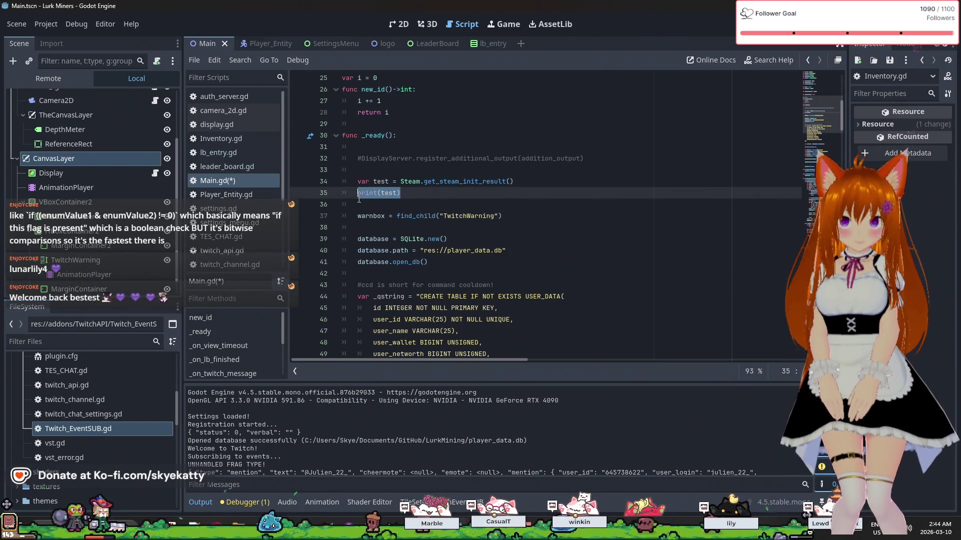
pyautogui.write('if tes')
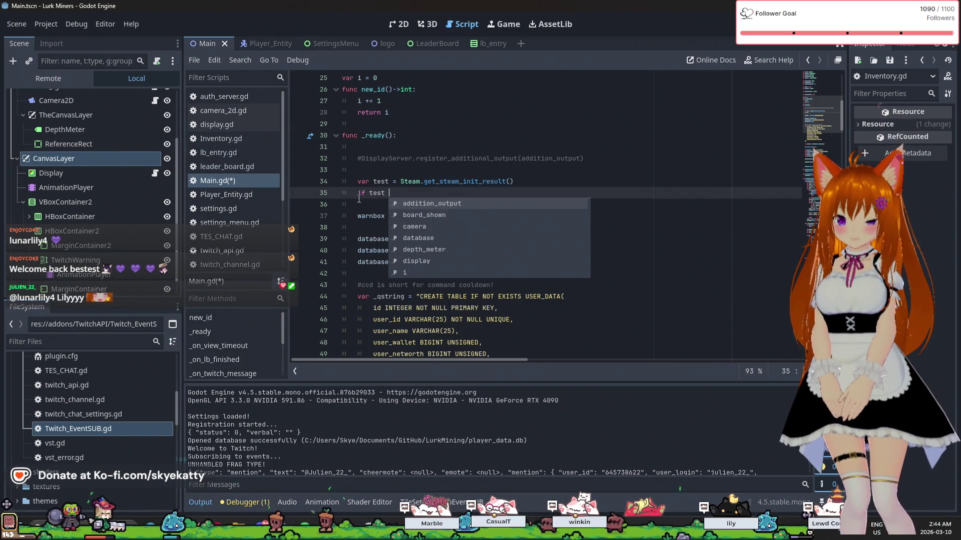
pyautogui.write('t["st')
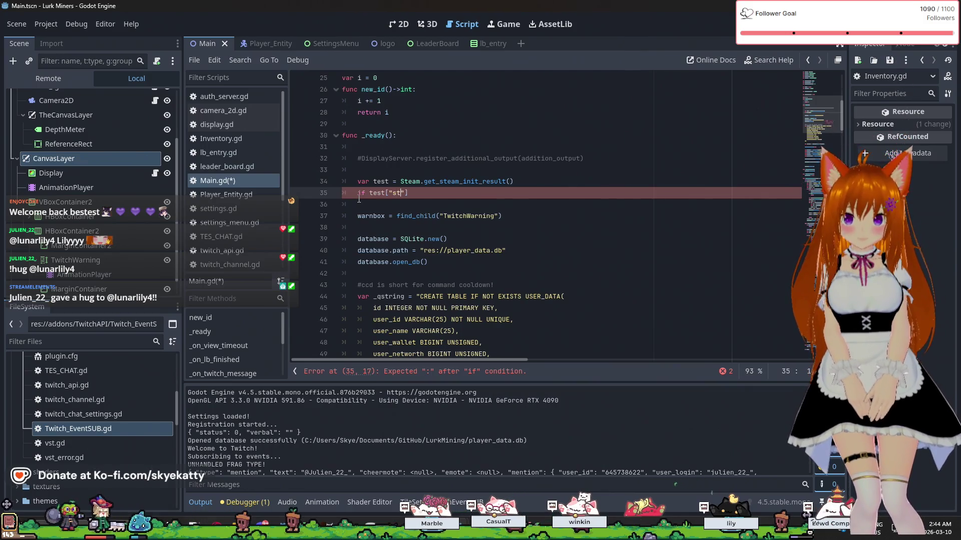
pyautogui.write('us"]')
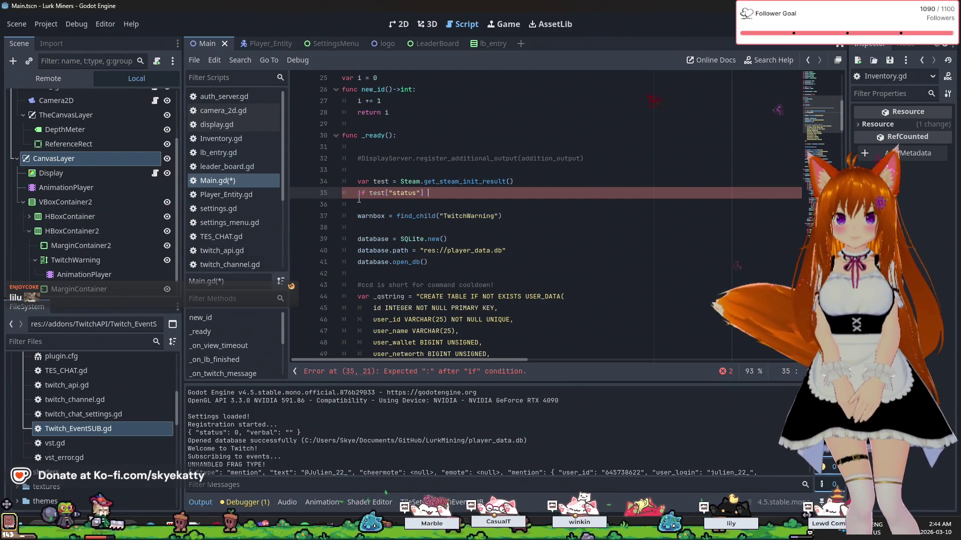
pyautogui.write('>')
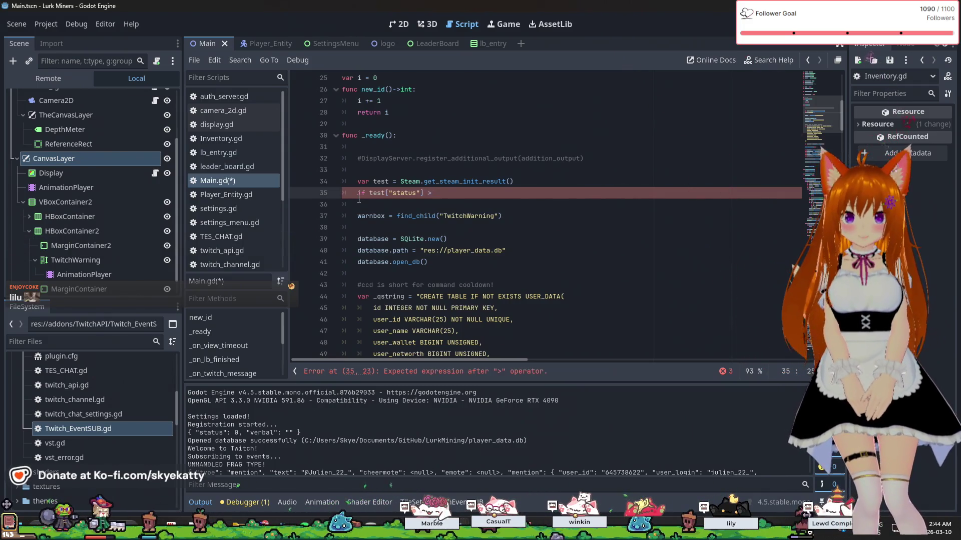
pyautogui.write(' Steam.')
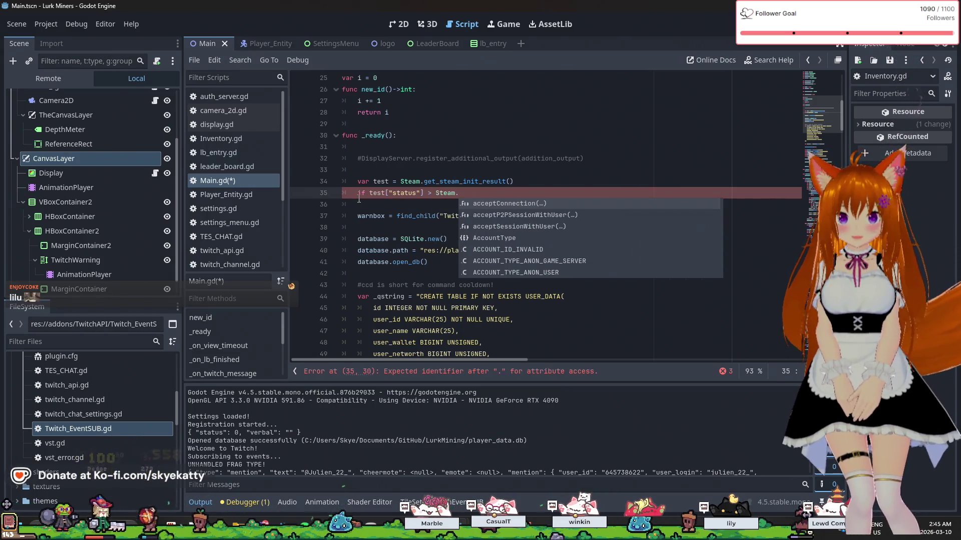
pyautogui.write('AP')
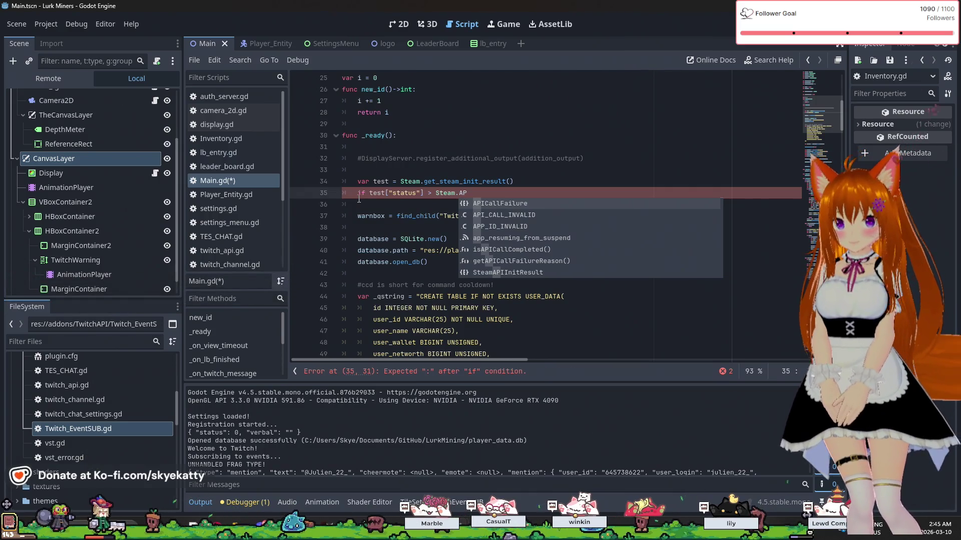
pyautogui.press('BackSpace')
pyautogui.press('BackSpace')
pyautogui.write('Ini')
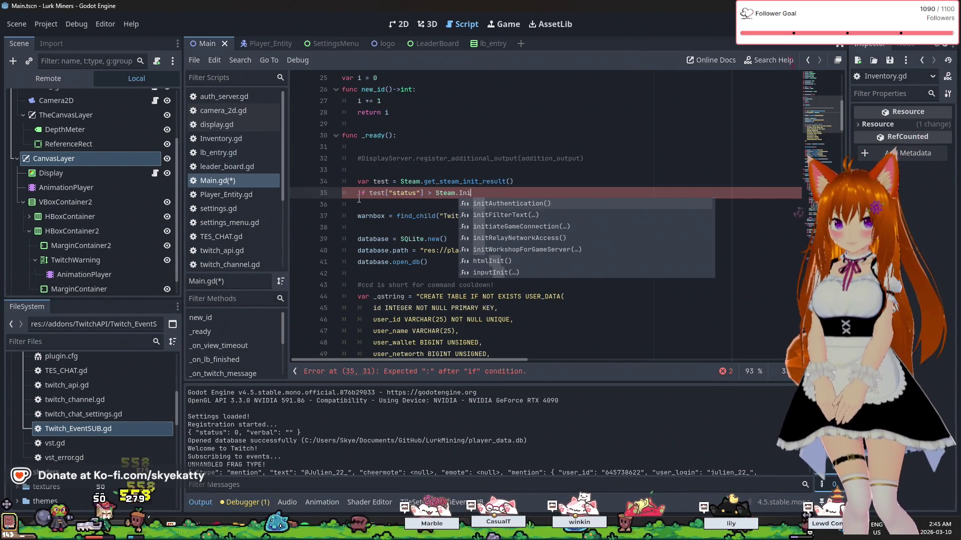
pyautogui.press('BackSpace')
pyautogui.press('BackSpace')
pyautogui.press('BackSpace')
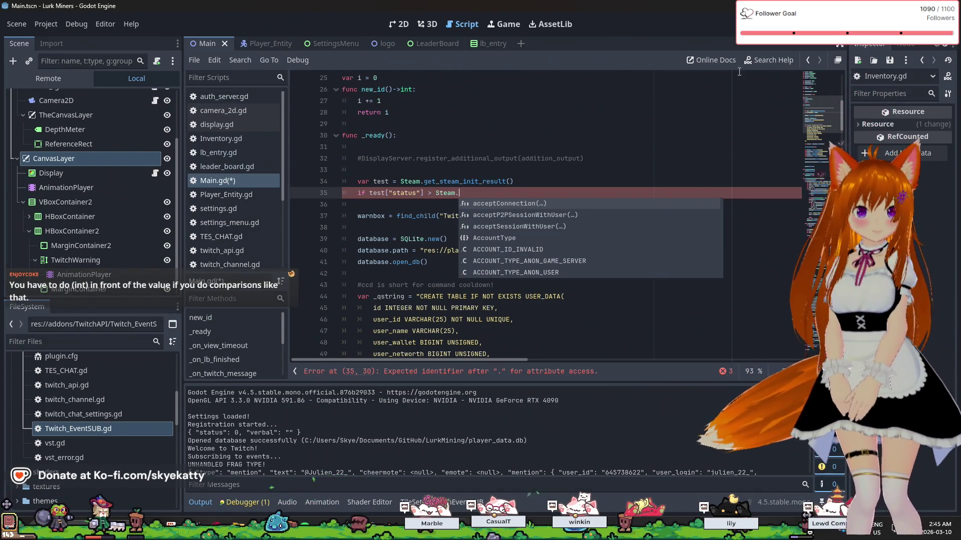
pyautogui.scroll(-4, 225, 150)
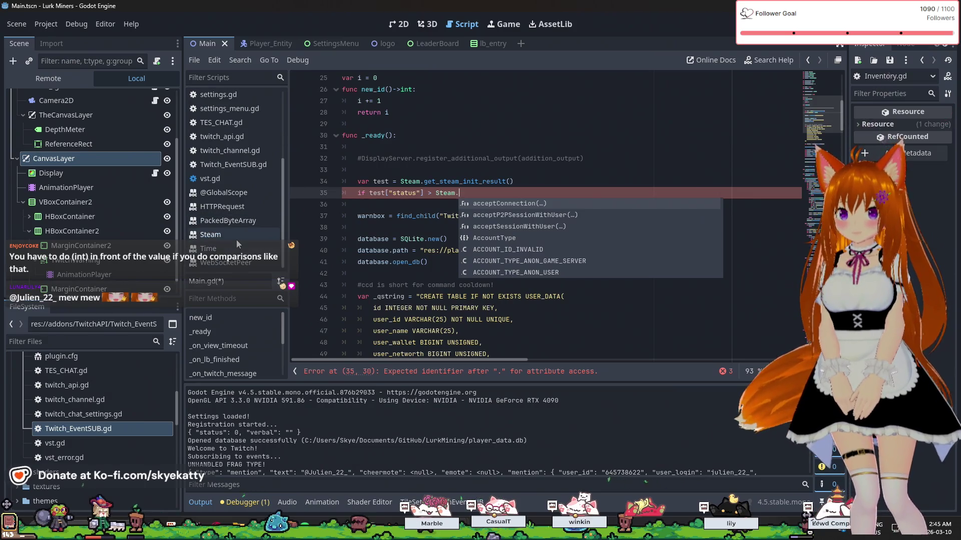
# Locate STEAM_API_INIT_RESULT_OK in the Steam class docs' SteamAPIInitResult enum
pyautogui.click(235, 236)
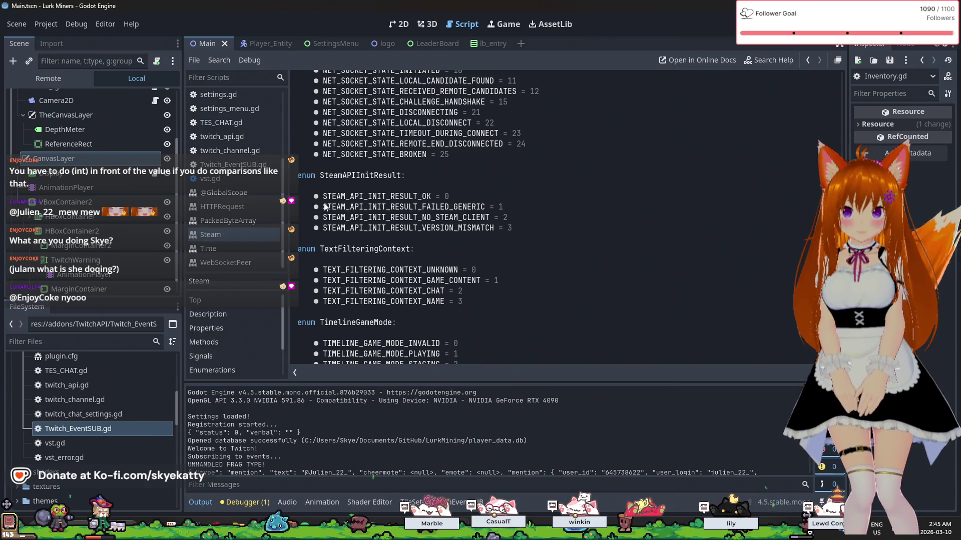
pyautogui.moveTo(324, 197); pyautogui.dragTo(431, 196)
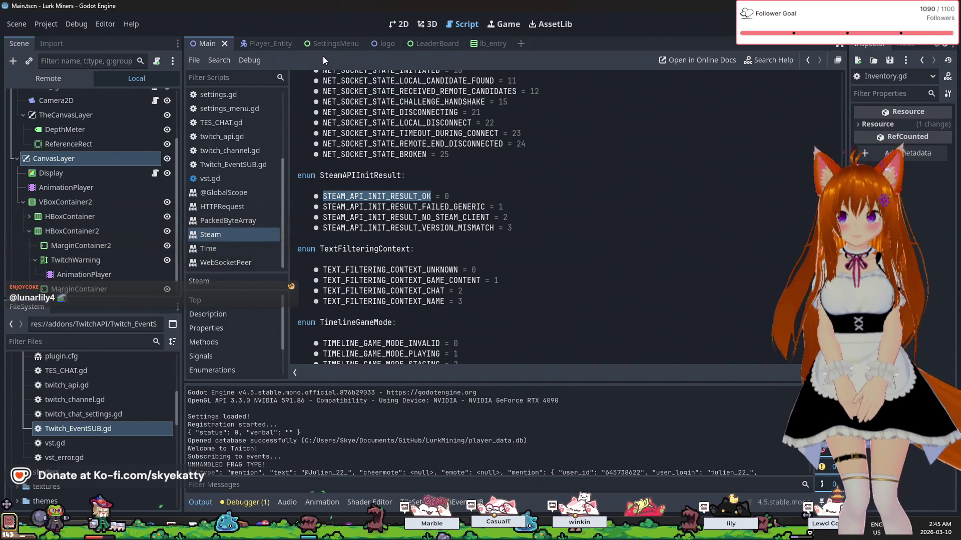
pyautogui.scroll(1, 238, 199)
pyautogui.scroll(1, 235, 190)
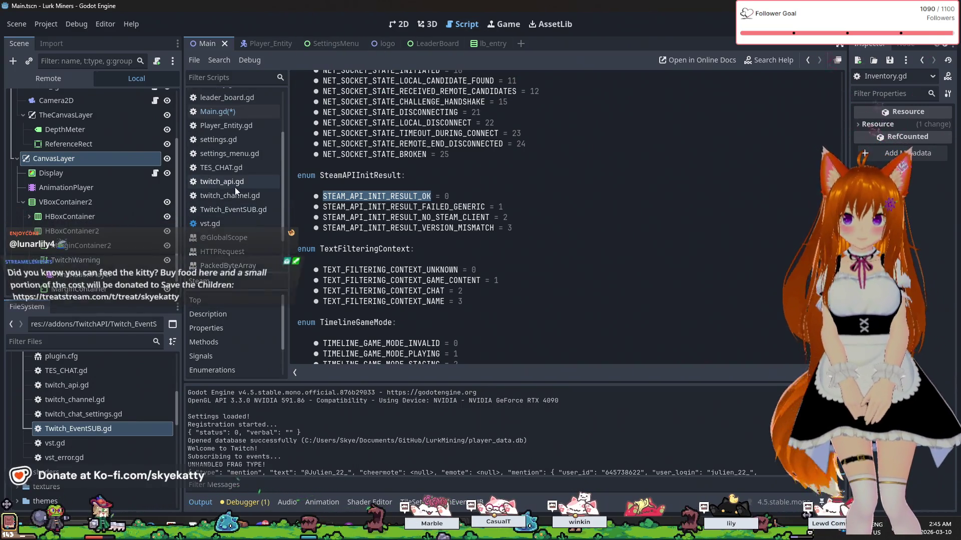
pyautogui.click(226, 111)
# Complete the condition as if test["status"] > Steam.STEAM_API_INIT_RESULT_OK: on line 35
pyautogui.write('init_result(')
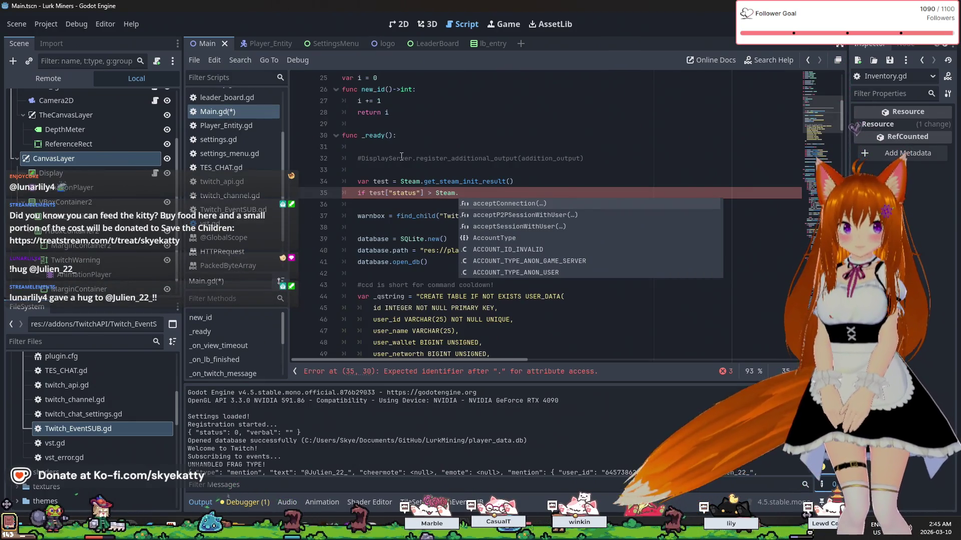
pyautogui.press('Return')
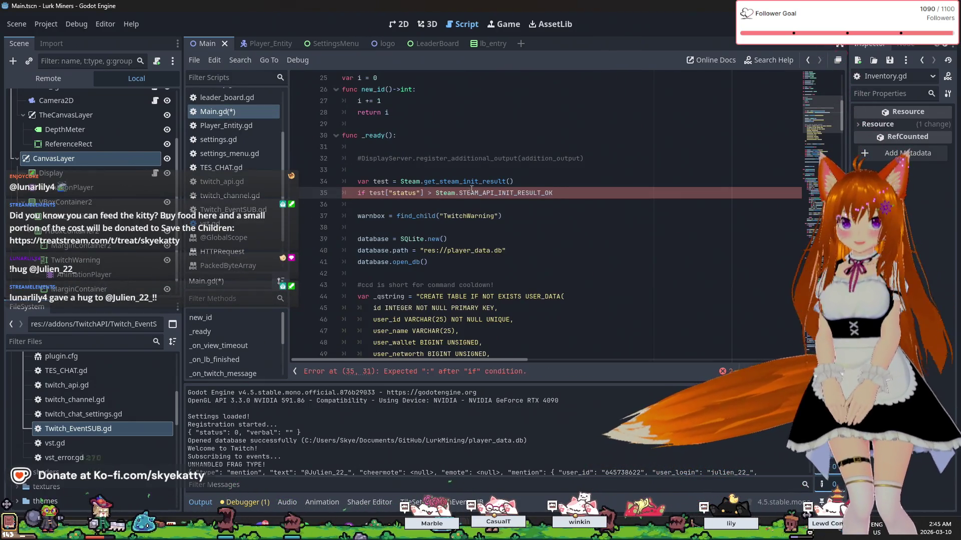
pyautogui.click(551, 215)
pyautogui.click(565, 230)
pyautogui.click(572, 212)
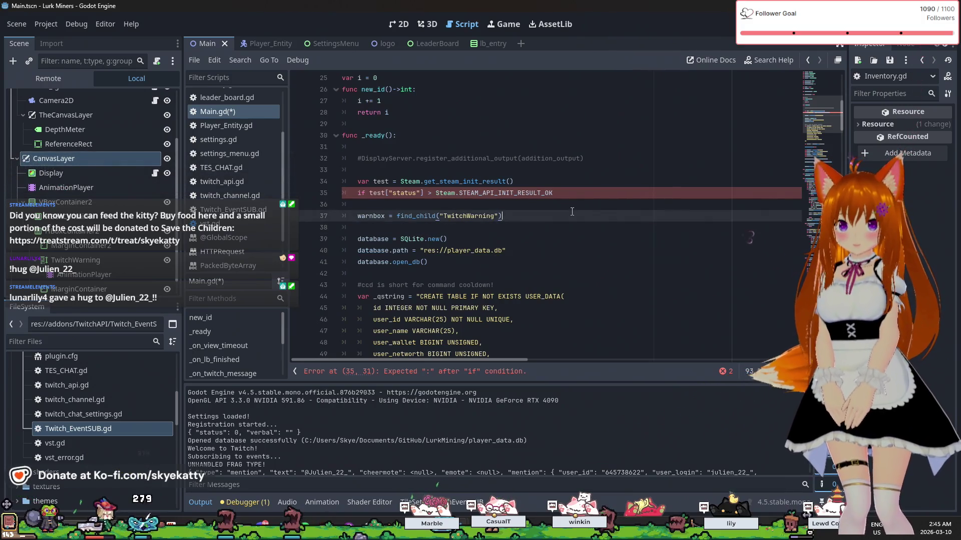
pyautogui.click(591, 195)
pyautogui.write(':')
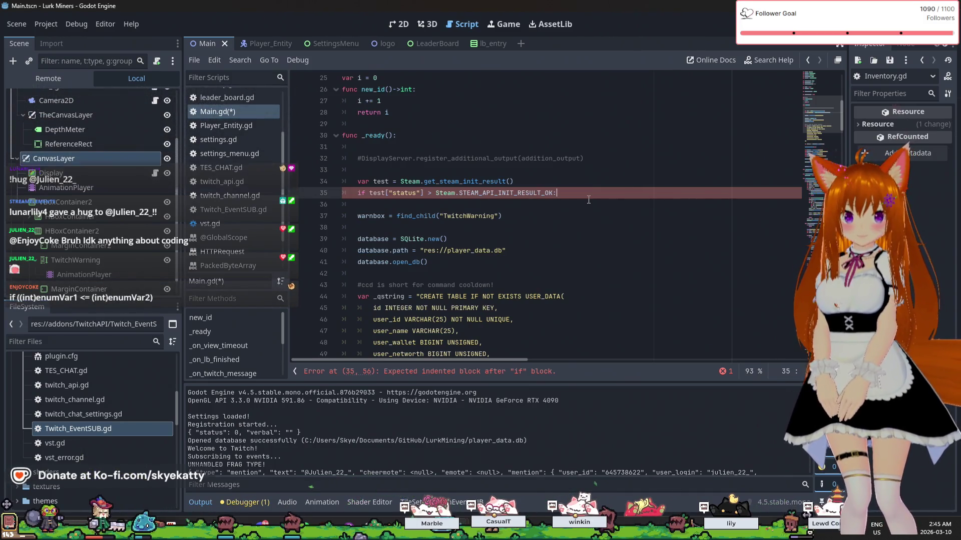
# Add an indented print() call inside the if block
pyautogui.press('Return')
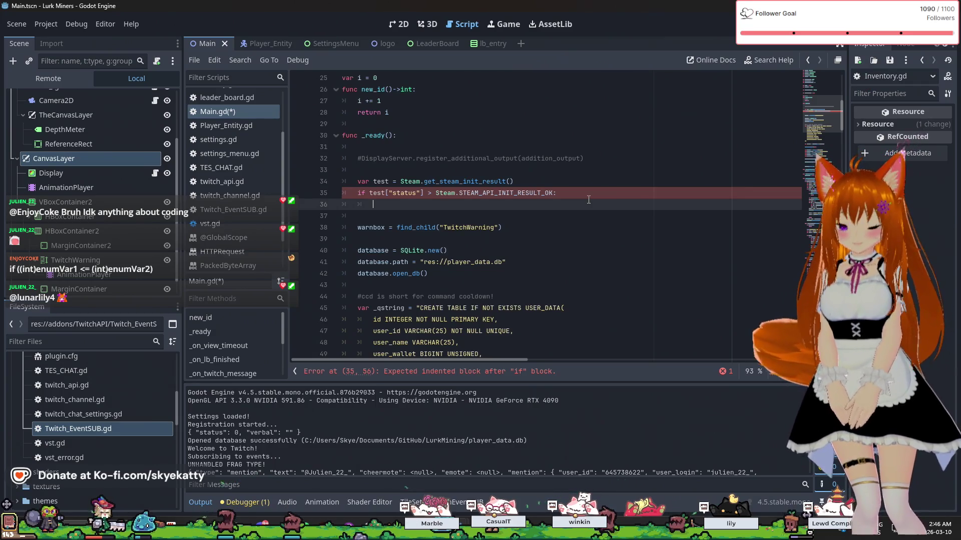
pyautogui.write('print')
pyautogui.write('(')
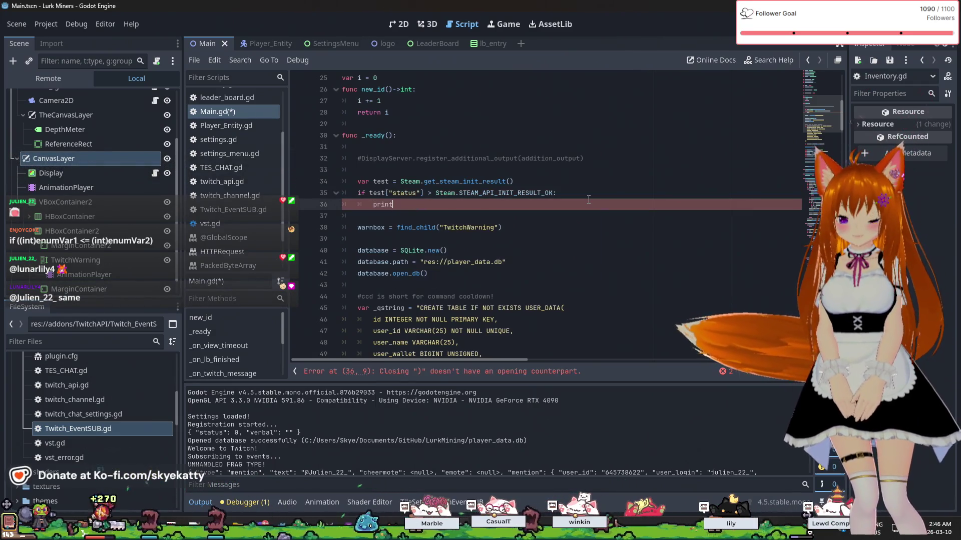
pyautogui.click(592, 225)
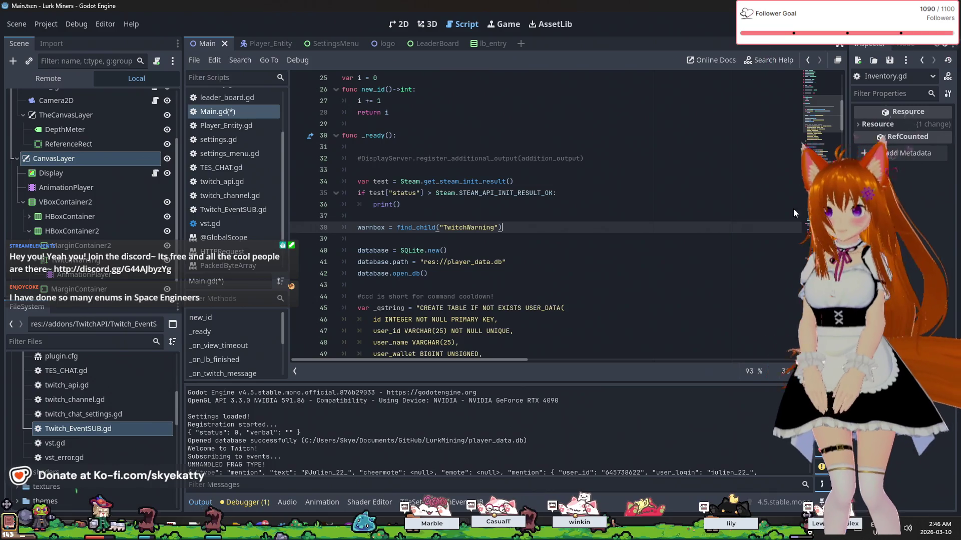
pyautogui.scroll(-2, 614, 214)
pyautogui.scroll(3, 526, 191)
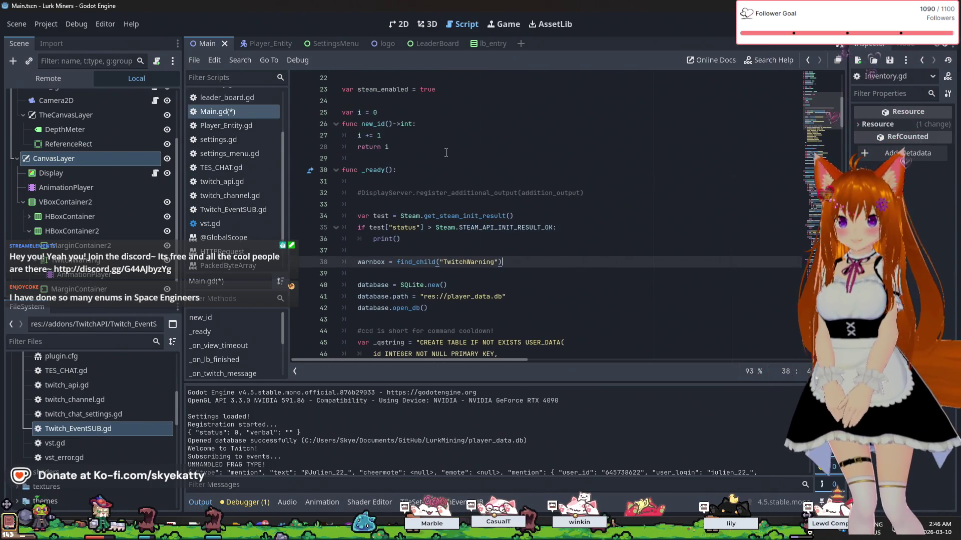
pyautogui.scroll(-1, 427, 159)
pyautogui.scroll(-3, 426, 159)
pyautogui.scroll(3, 423, 180)
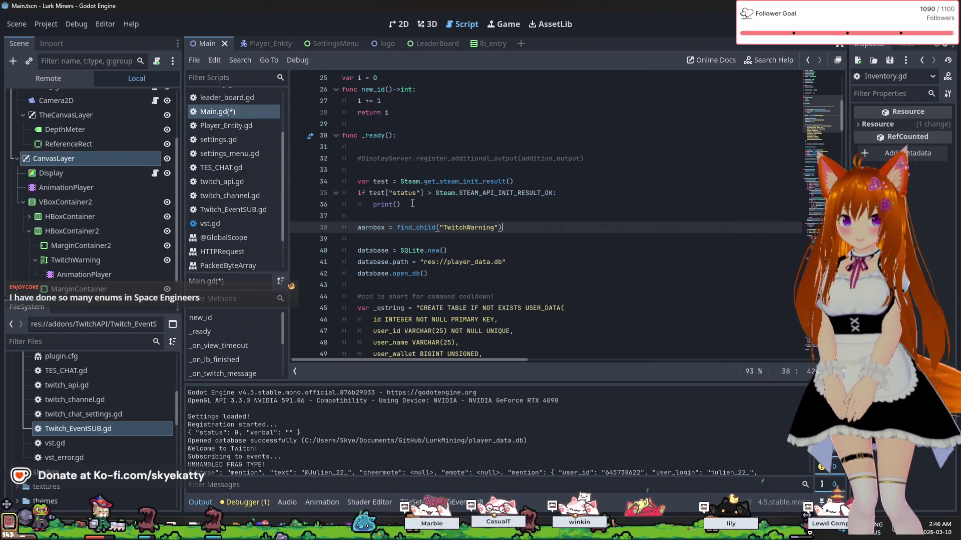
pyautogui.scroll(1, 419, 196)
pyautogui.scroll(-2, 415, 185)
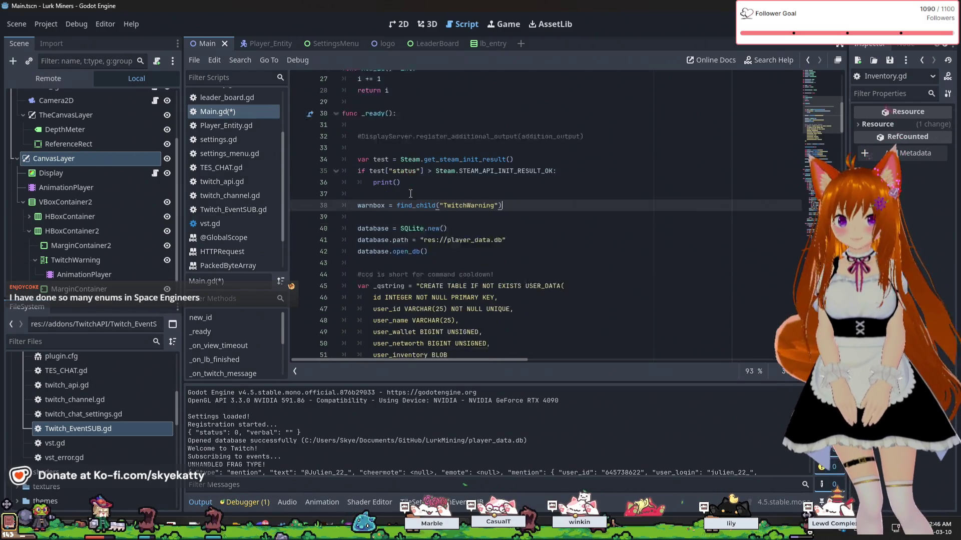
pyautogui.scroll(1, 407, 158)
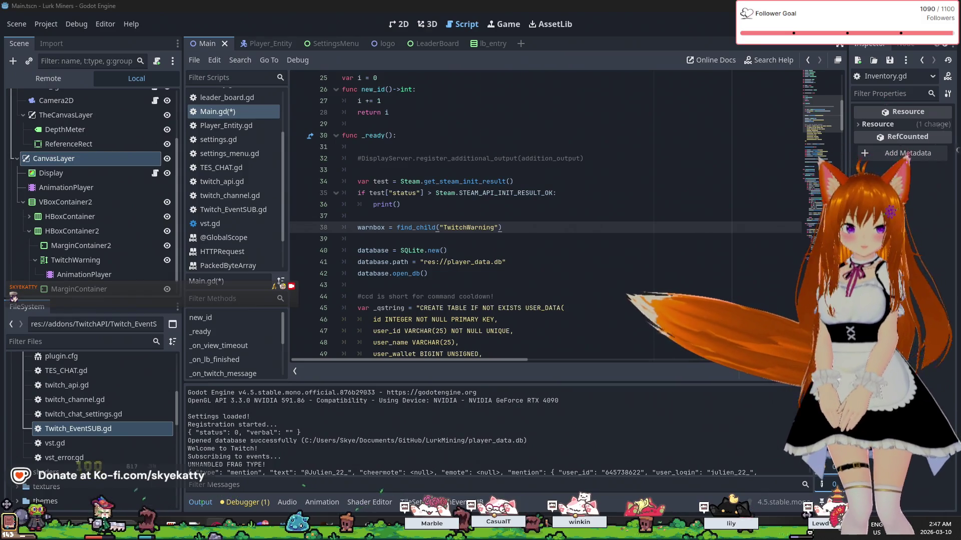
pyautogui.click(544, 261)
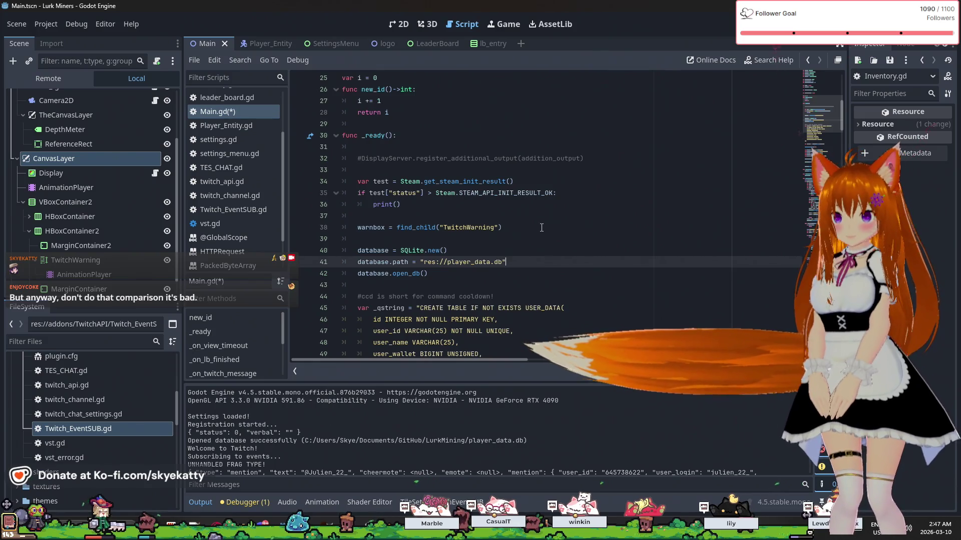
pyautogui.click(516, 213)
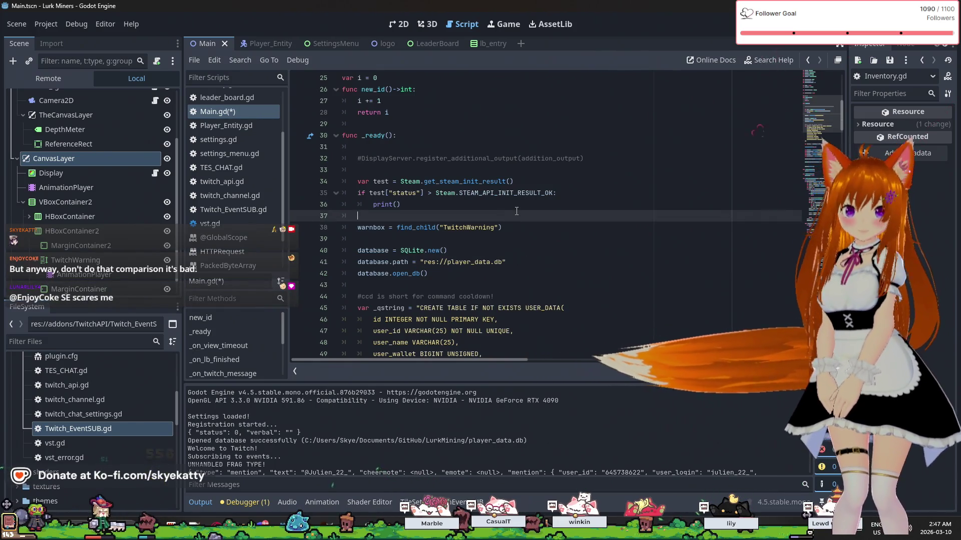
pyautogui.click(501, 200)
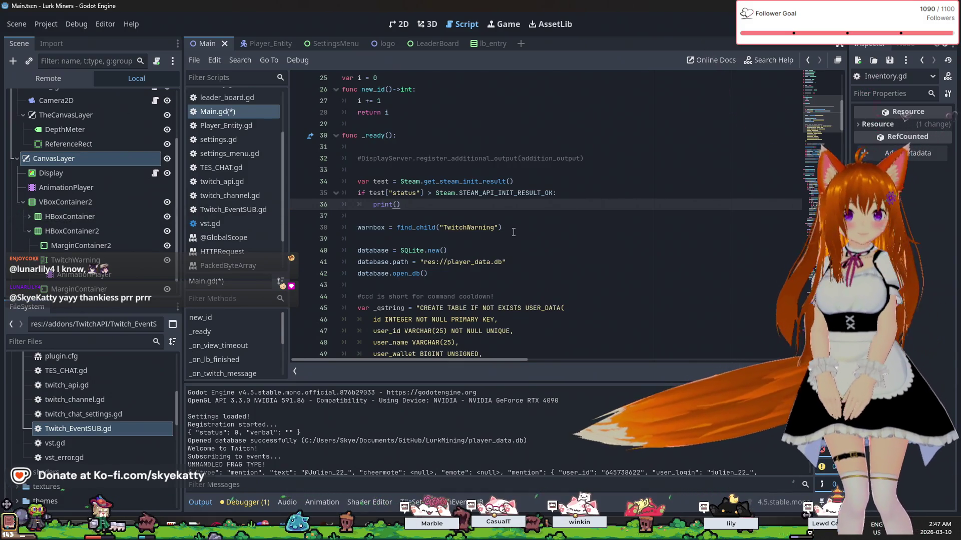
pyautogui.click(479, 197)
pyautogui.click(413, 206)
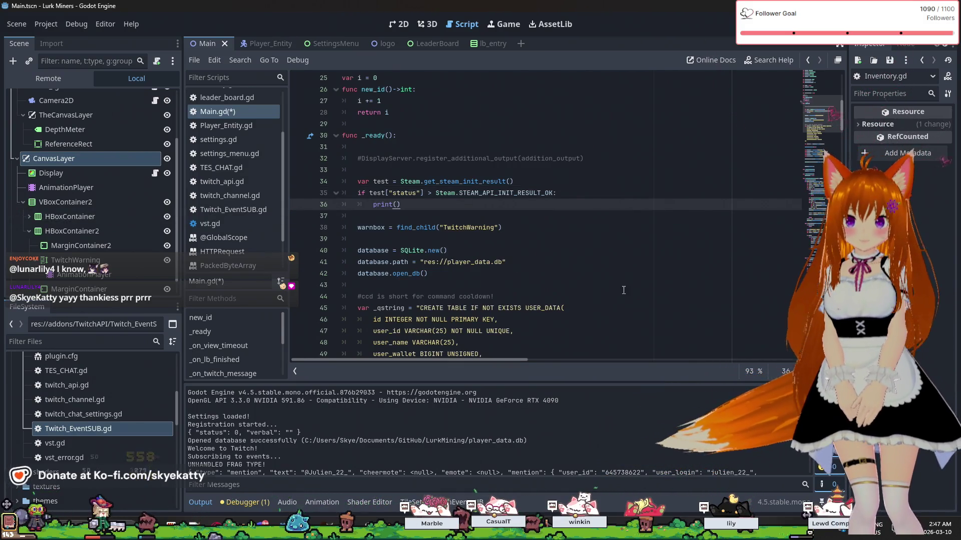
pyautogui.click(398, 215)
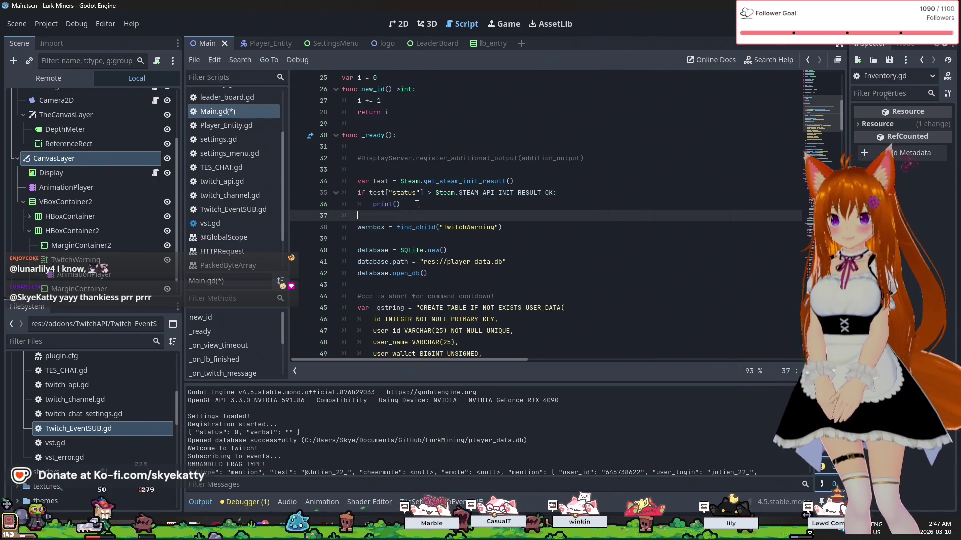
pyautogui.click(412, 205)
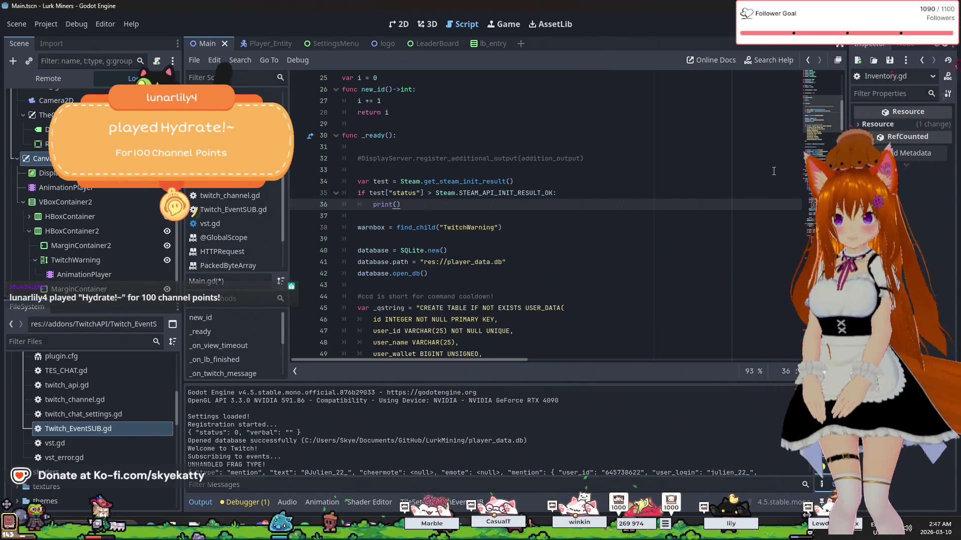
pyautogui.click(475, 196)
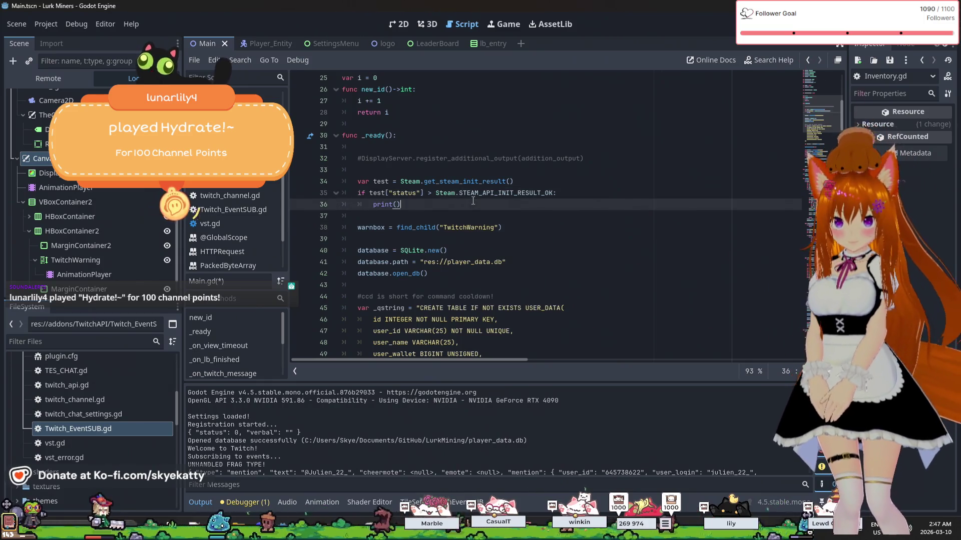
pyautogui.press('Down')
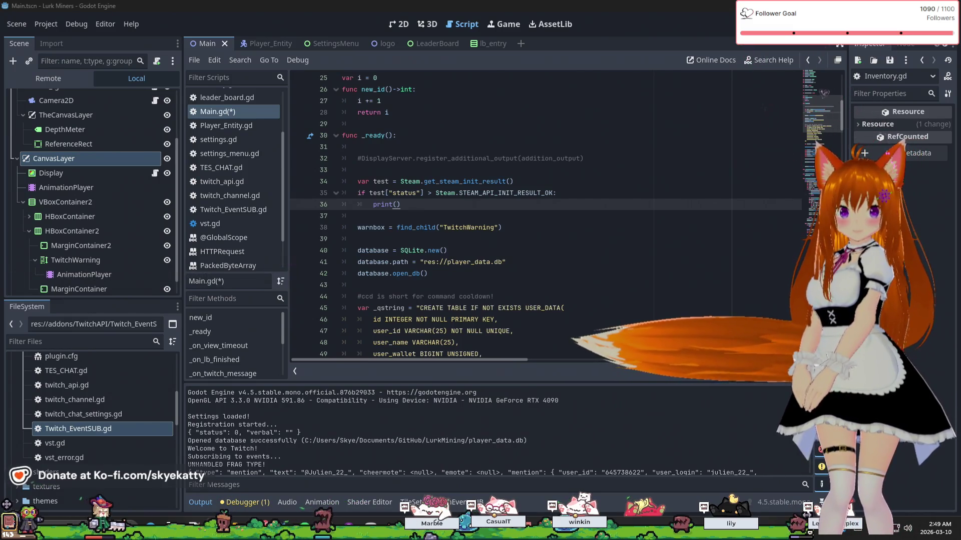
pyautogui.hotkey('alt', 'Tab')
# Study the disable-Steam example, highlighting its failure print and steam_enabled = false lines
pyautogui.scroll(1, 297, 189)
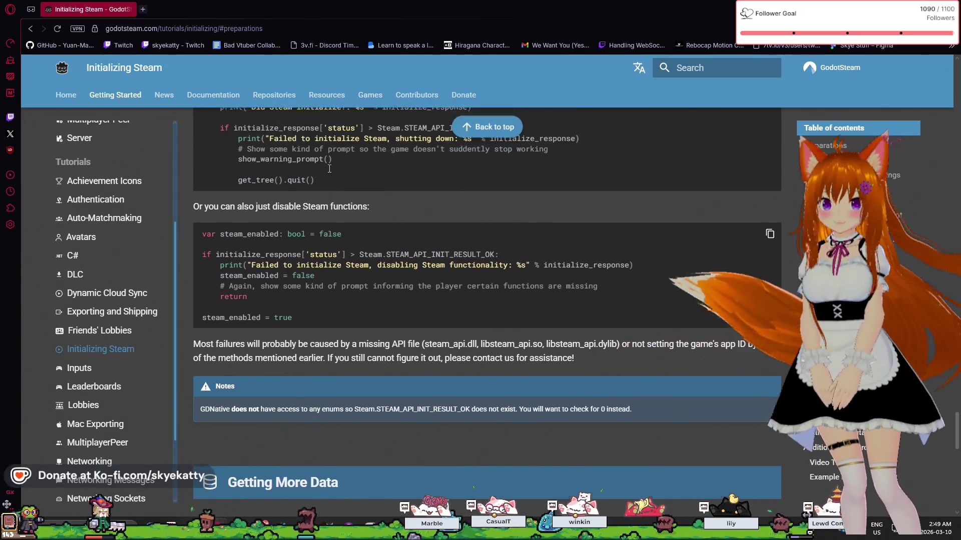
pyautogui.scroll(-1, 297, 188)
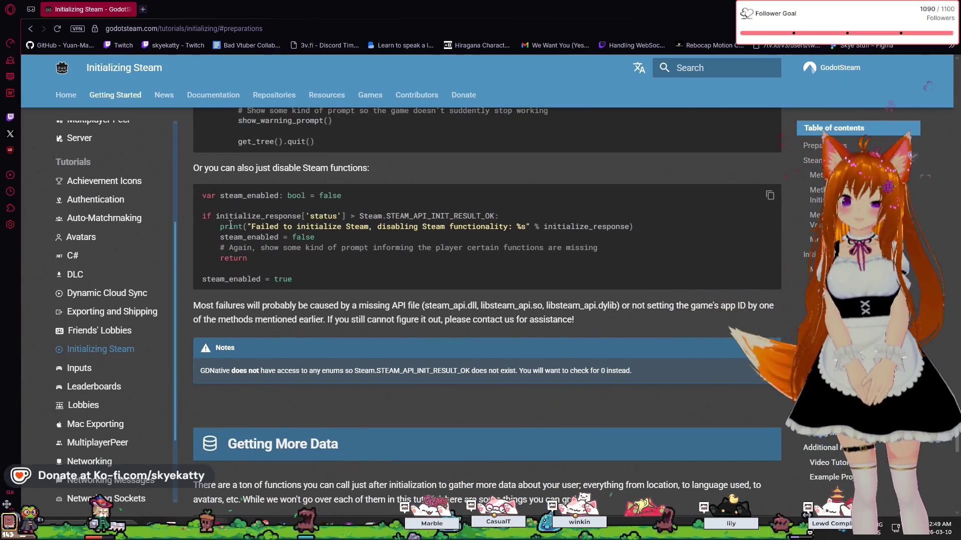
pyautogui.moveTo(220, 226)
pyautogui.mouseDown()
pyautogui.moveTo(604, 215)
pyautogui.moveTo(649, 239)
pyautogui.mouseUp()
pyautogui.click(650, 238)
pyautogui.moveTo(296, 261)
pyautogui.mouseDown()
pyautogui.moveTo(202, 216)
pyautogui.moveTo(293, 280)
pyautogui.mouseUp()
pyautogui.click(230, 243)
pyautogui.moveTo(225, 236)
pyautogui.mouseDown()
pyautogui.moveTo(318, 226)
pyautogui.moveTo(332, 245)
pyautogui.mouseUp()
pyautogui.click(223, 238)
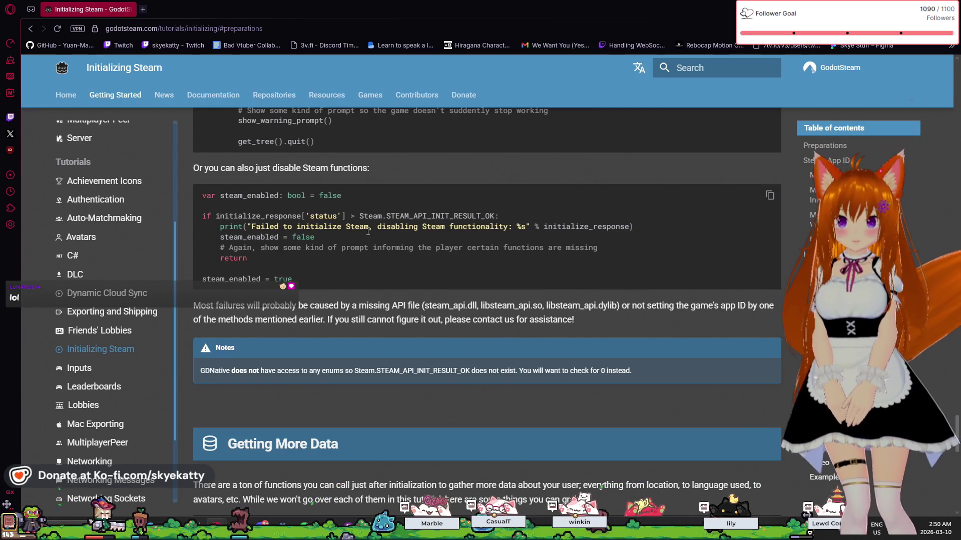
pyautogui.scroll(-3, 367, 225)
pyautogui.scroll(3, 366, 224)
pyautogui.scroll(-3, 366, 223)
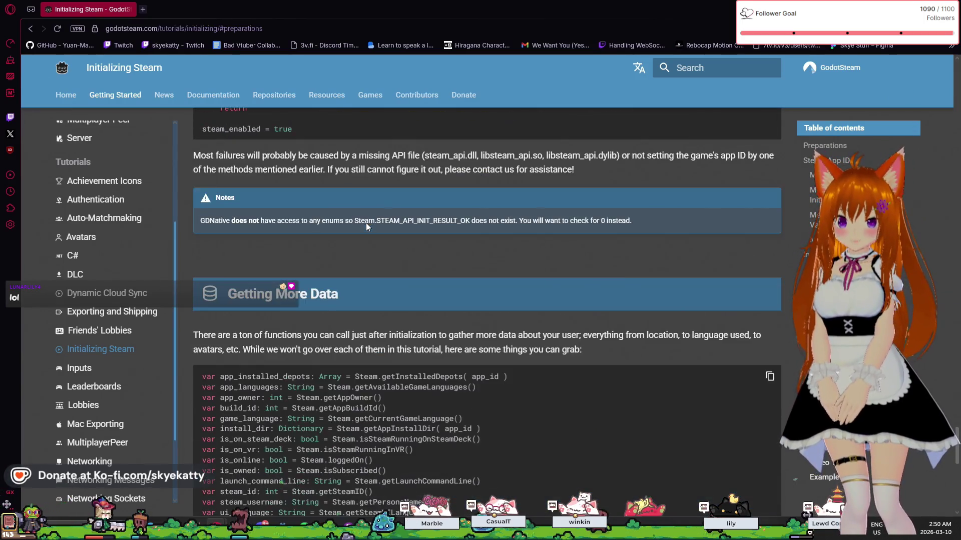
pyautogui.scroll(2, 365, 223)
pyautogui.scroll(3, 365, 217)
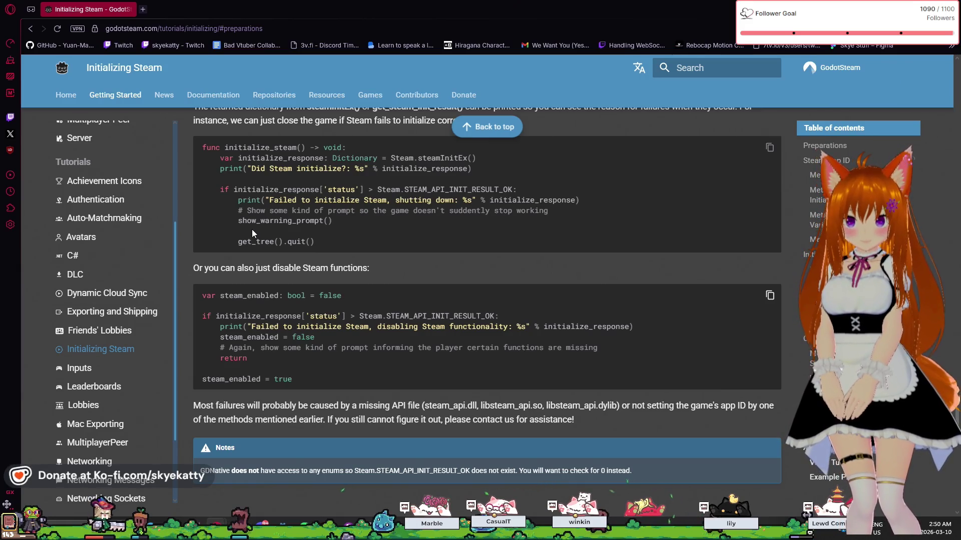
pyautogui.scroll(-1, 297, 289)
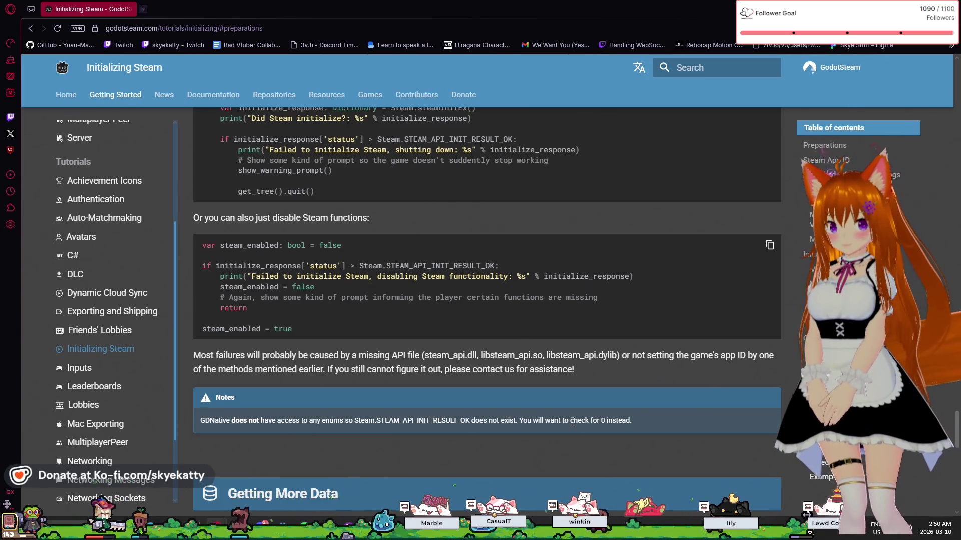
pyautogui.scroll(3, 565, 344)
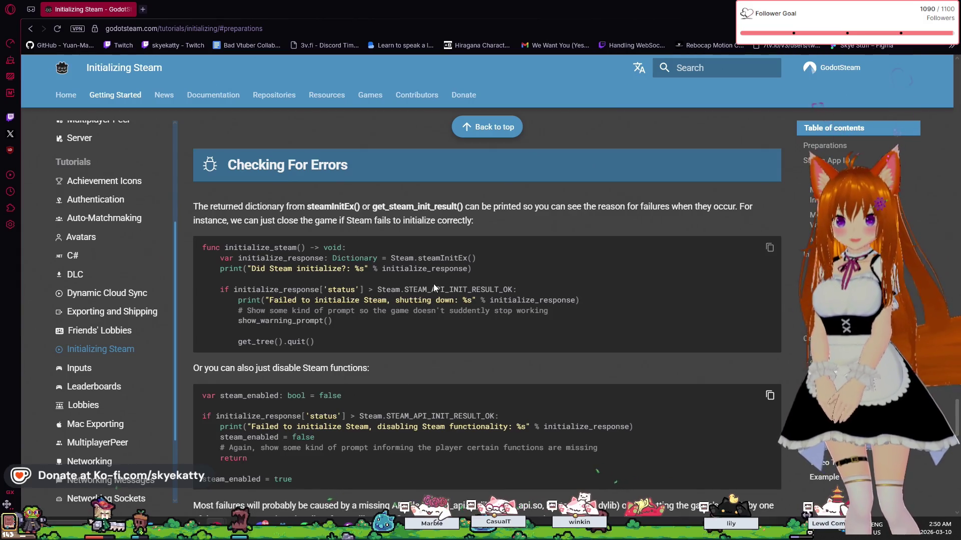
# Read the 'Failed to initialize Steam' print line and nearby example code in the docs
pyautogui.moveTo(237, 300); pyautogui.dragTo(592, 301)
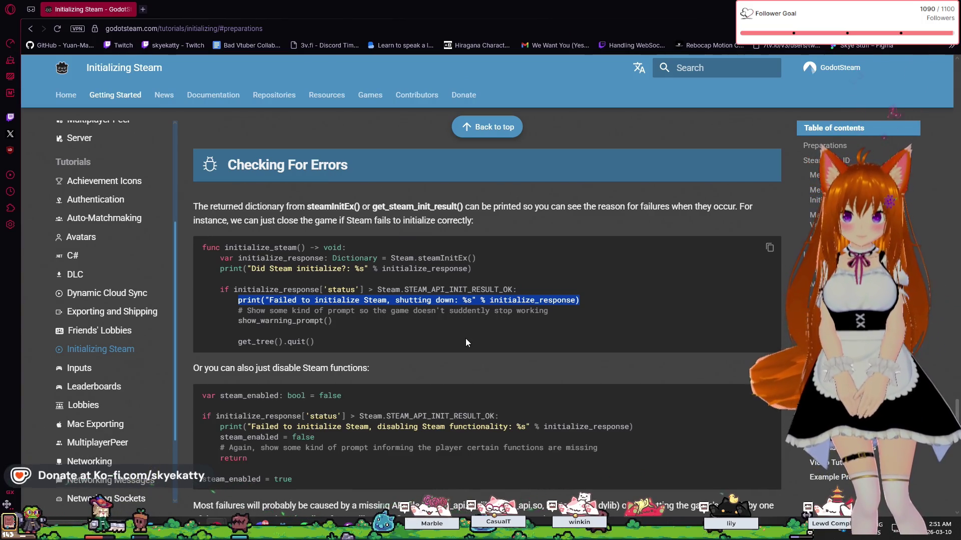
pyautogui.click(332, 314)
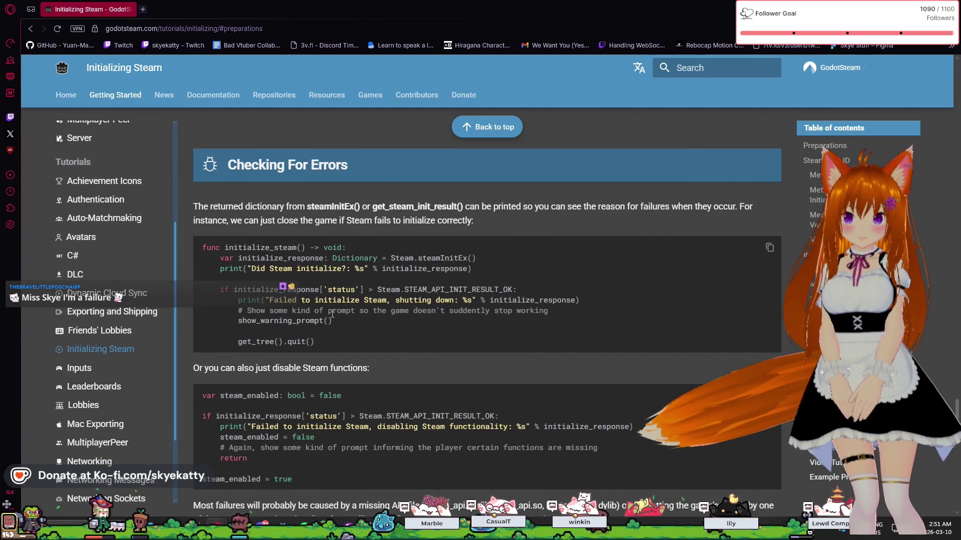
pyautogui.moveTo(413, 310); pyautogui.dragTo(384, 325)
pyautogui.click(386, 325)
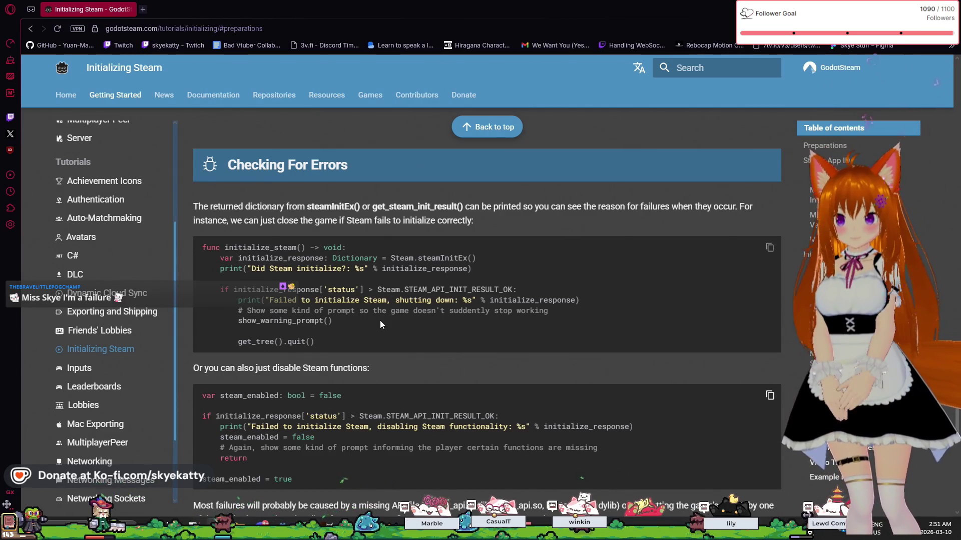
pyautogui.scroll(-1, 380, 325)
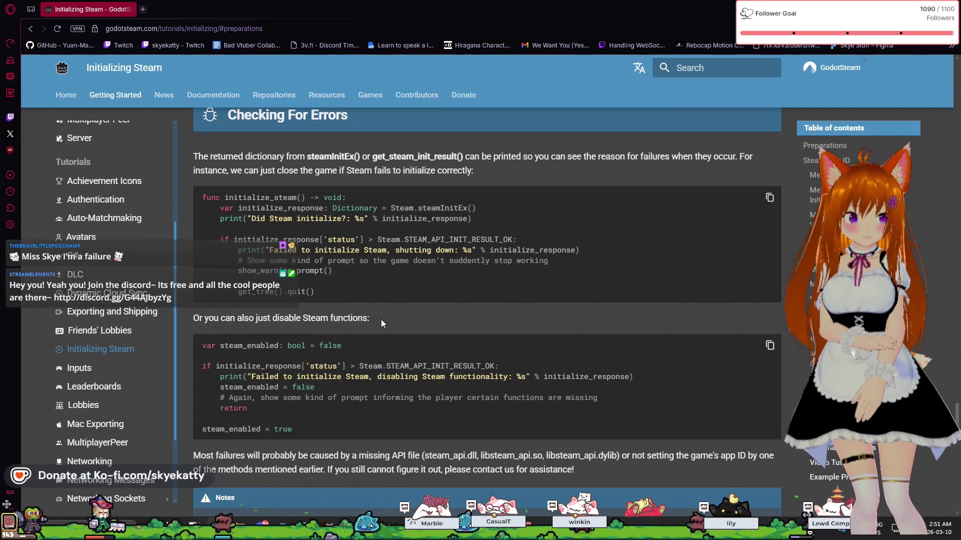
pyautogui.scroll(1, 381, 323)
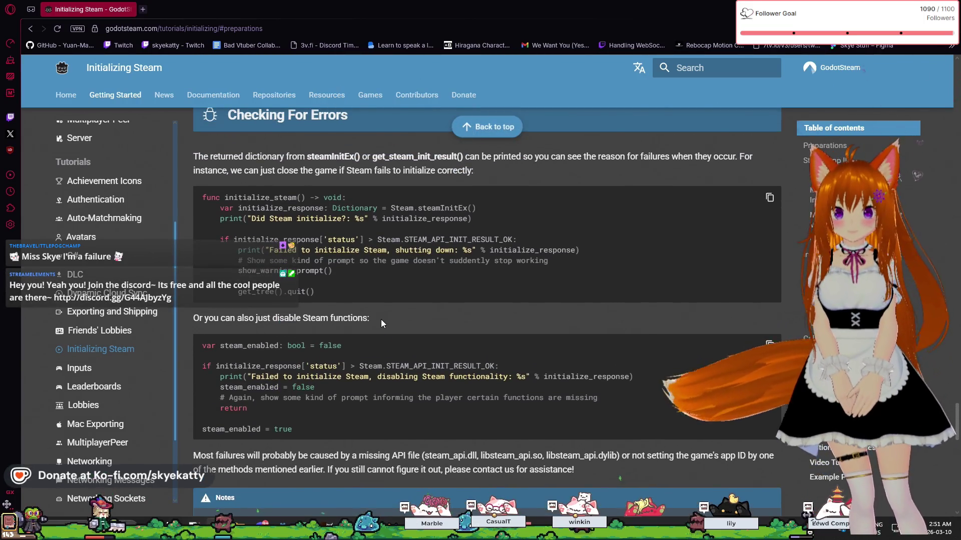
pyautogui.scroll(-2, 381, 322)
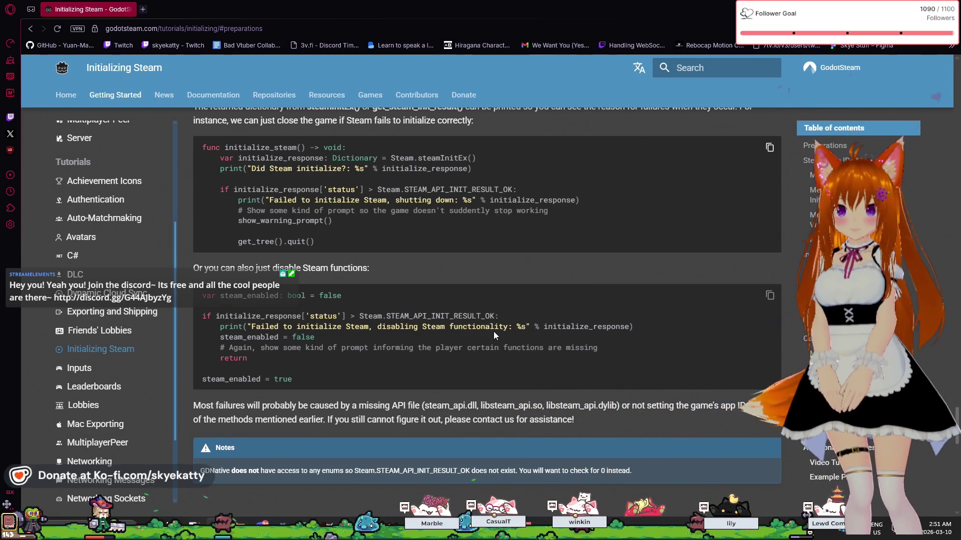
pyautogui.scroll(1, 494, 335)
pyautogui.scroll(1, 494, 332)
pyautogui.scroll(-2, 494, 331)
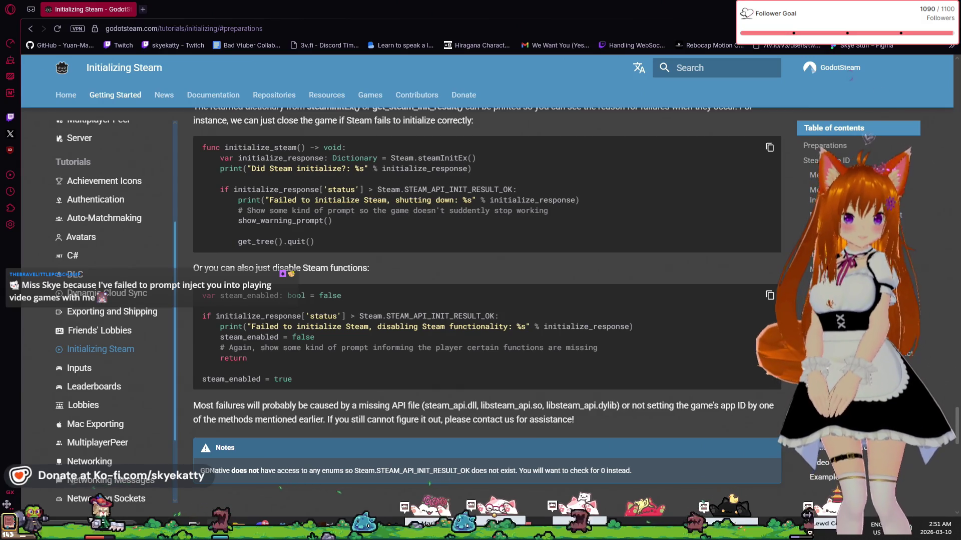
pyautogui.hotkey('alt', 'Tab')
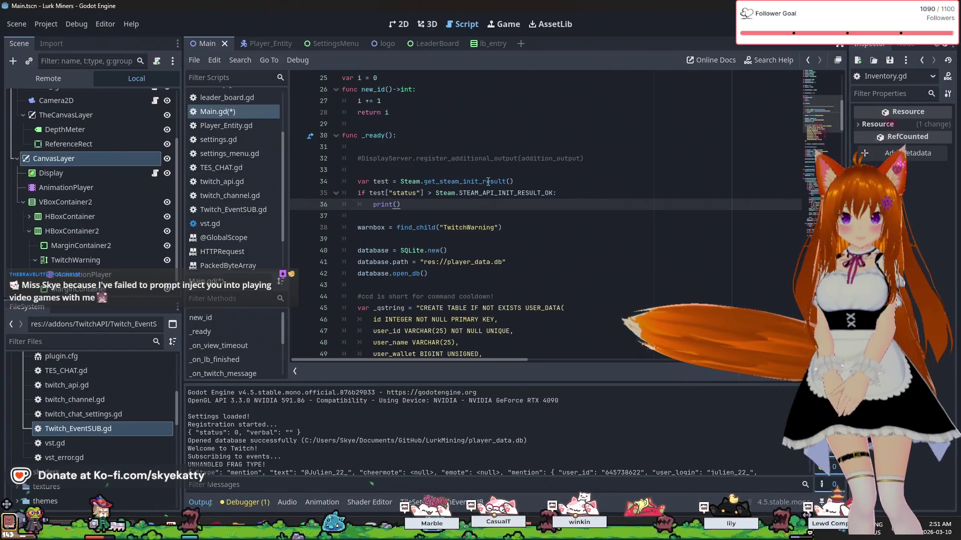
# Add a func check_steam_init(): declaration on a new line above func _ready()
pyautogui.scroll(2, 455, 188)
pyautogui.scroll(1, 455, 188)
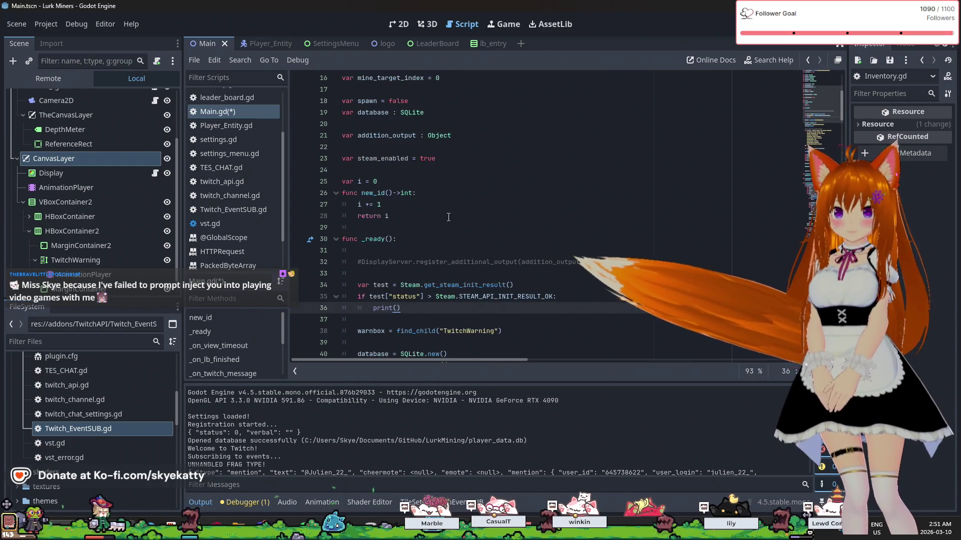
pyautogui.click(450, 239)
pyautogui.click(448, 228)
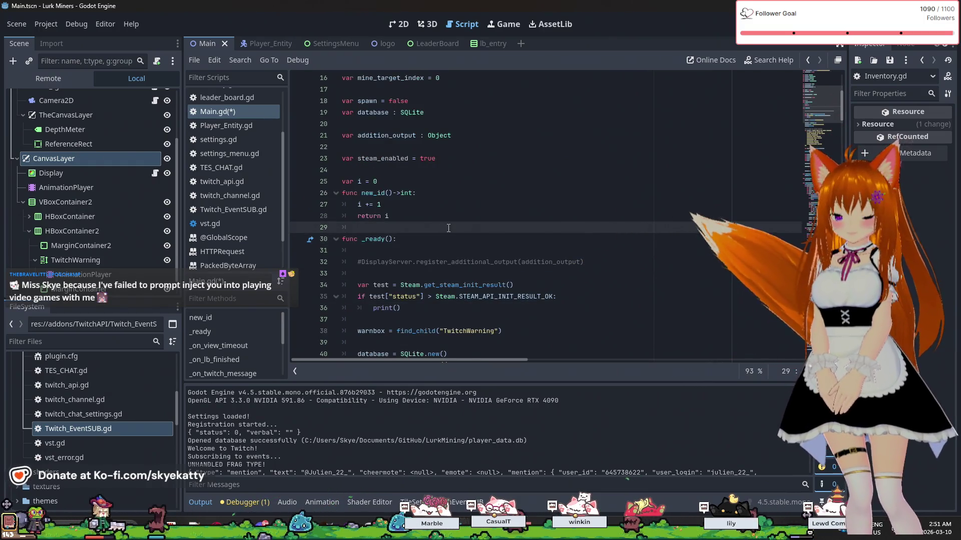
pyautogui.press('Return')
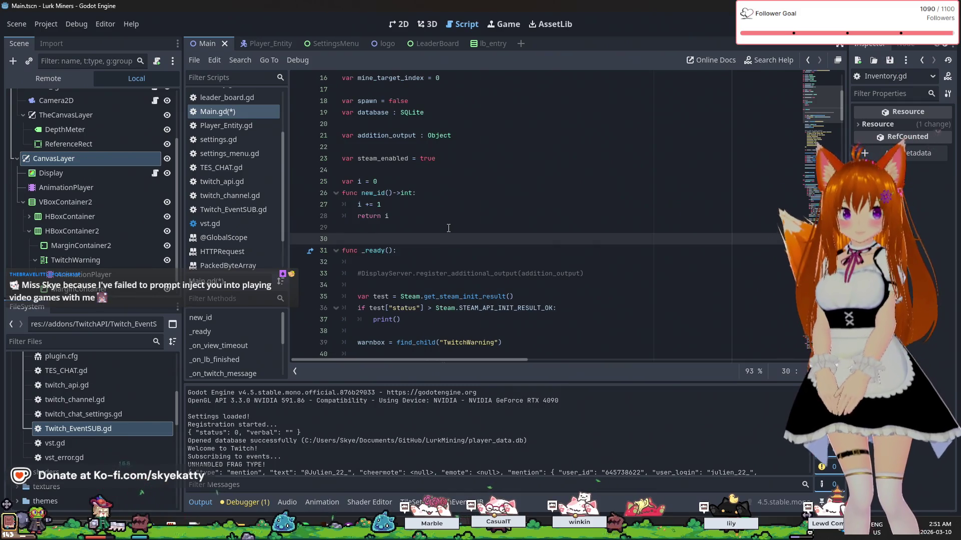
pyautogui.write('func a')
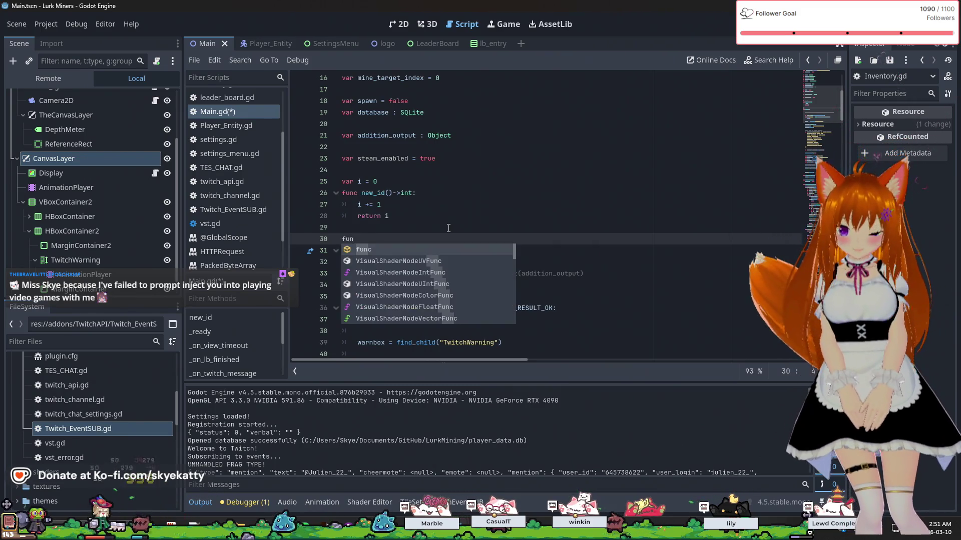
pyautogui.press('BackSpace')
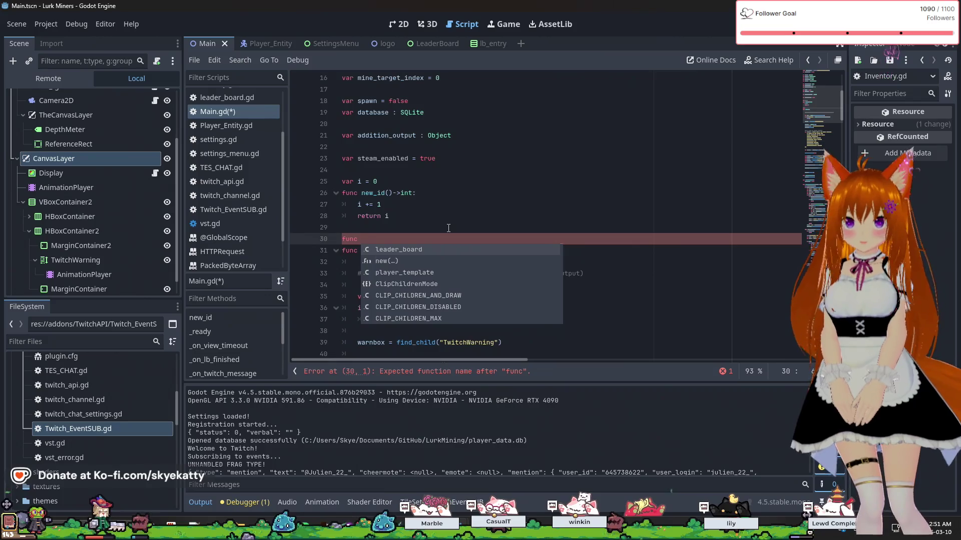
pyautogui.write('check_steam_init():')
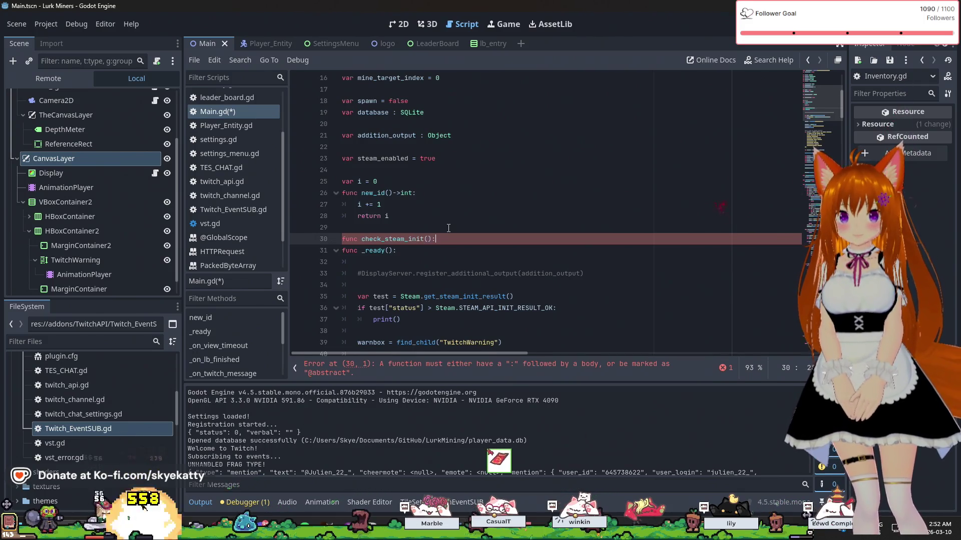
pyautogui.press('Return')
pyautogui.scroll(-1, 453, 225)
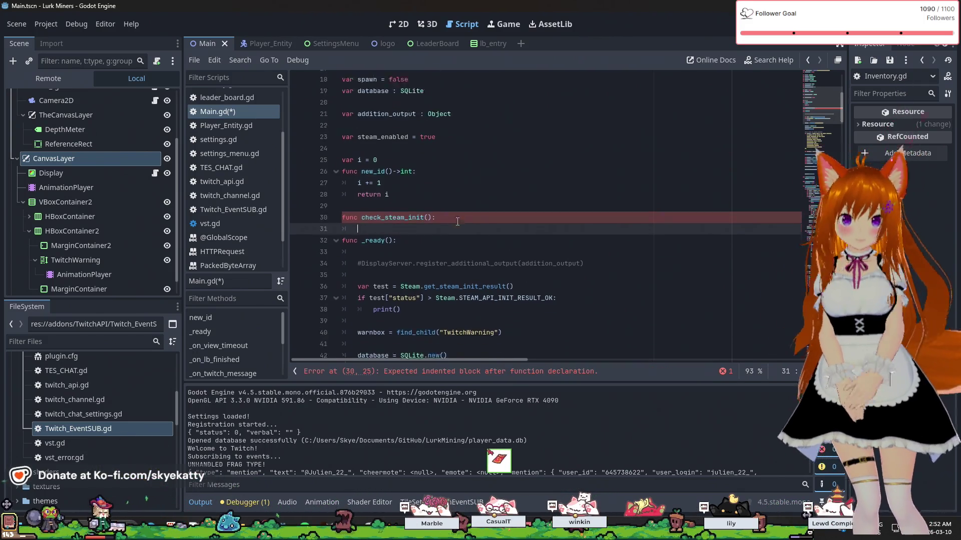
# Cut the Steam init check from _ready and call check_steam_init() in its place
pyautogui.moveTo(401, 297)
pyautogui.mouseDown()
pyautogui.moveTo(382, 274)
pyautogui.moveTo(358, 274)
pyautogui.mouseUp()
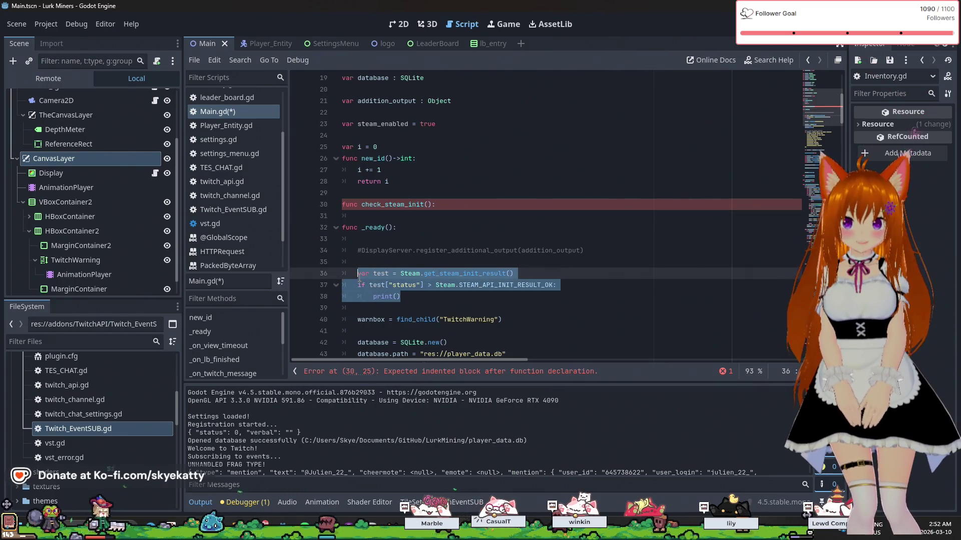
pyautogui.hotkey('ctrl', 'x')
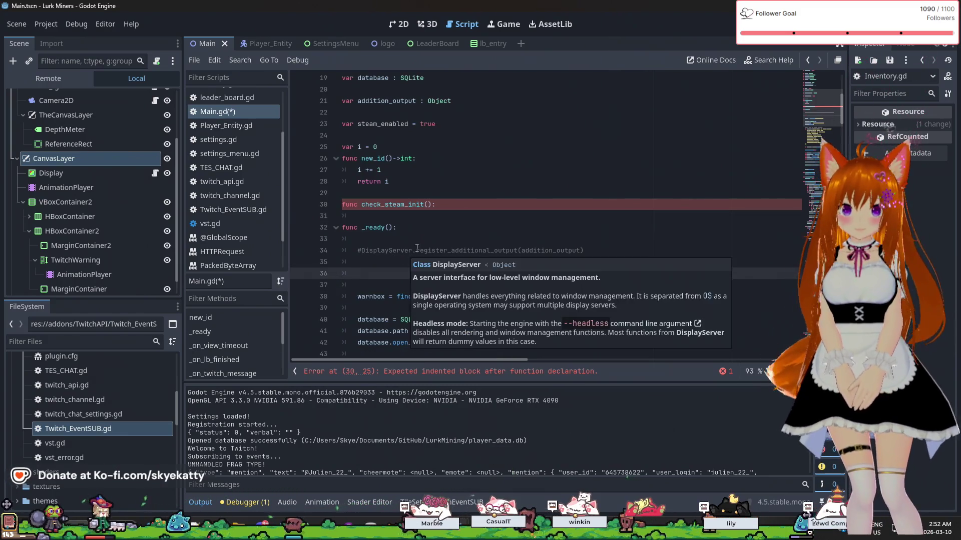
pyautogui.press('Tab')
pyautogui.write('c')
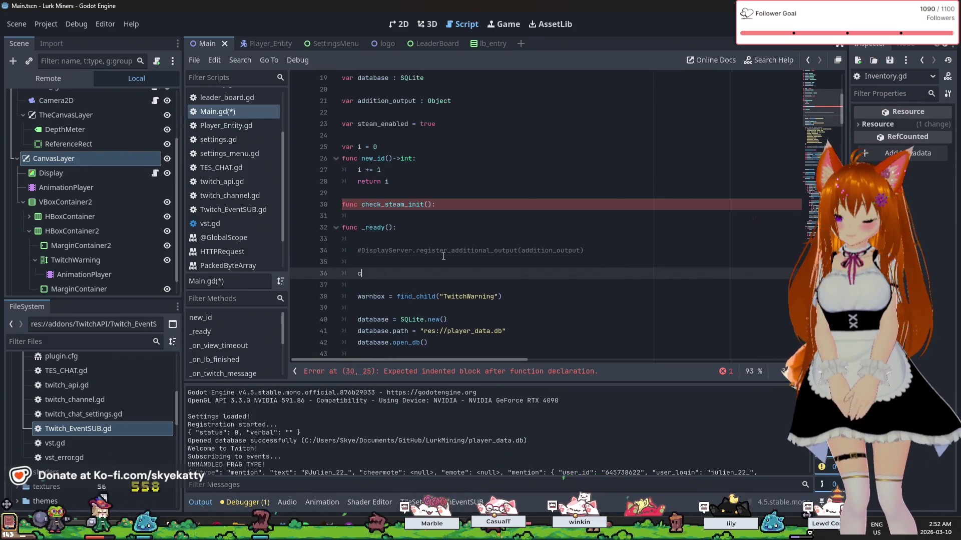
pyautogui.write('heck')
pyautogui.press('Return')
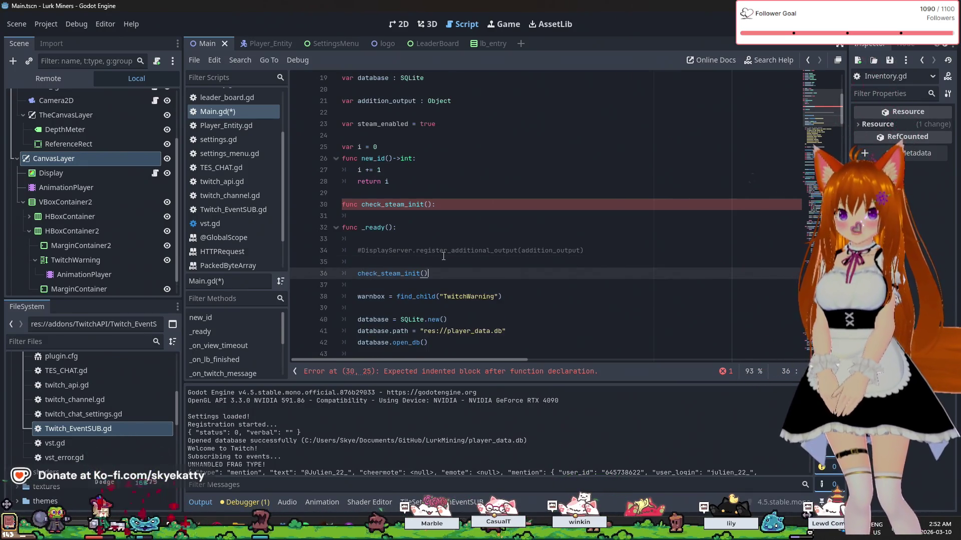
# Paste the Steam init check into check_steam_init() and add return after the print
pyautogui.click(437, 207)
pyautogui.click(453, 219)
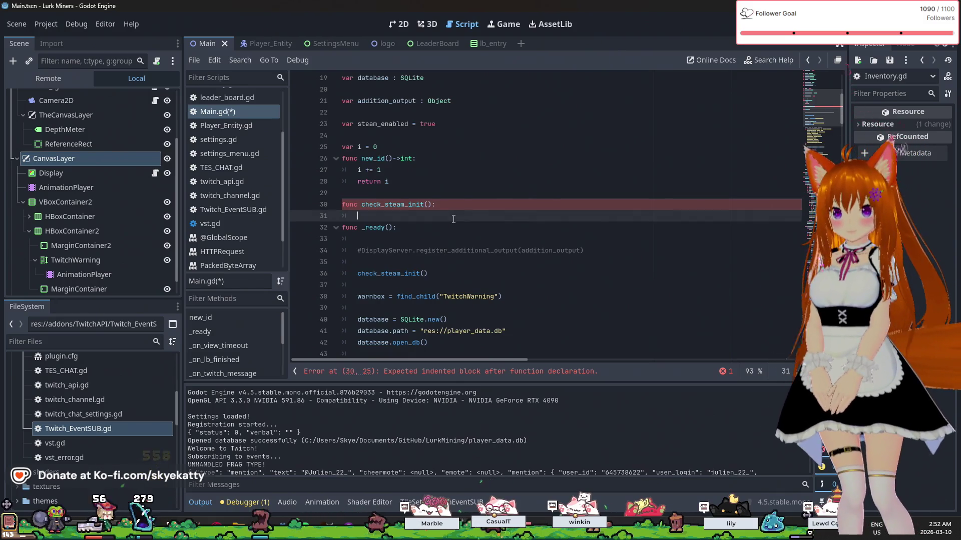
pyautogui.hotkey('ctrl', 'v')
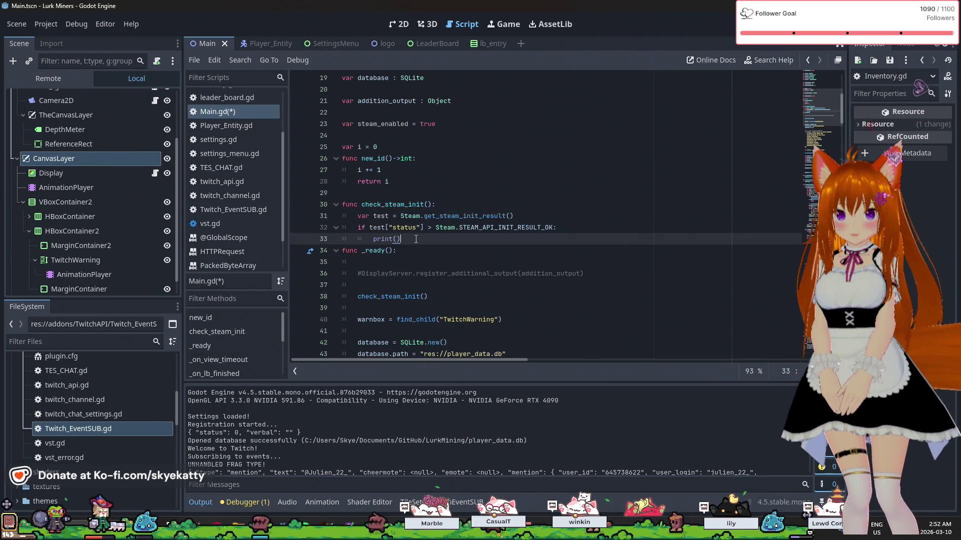
pyautogui.scroll(-1, 416, 239)
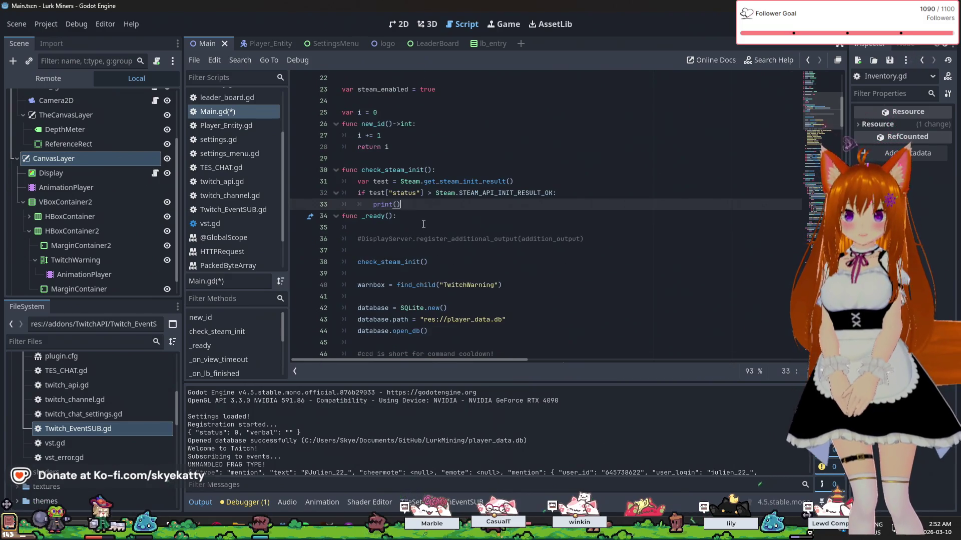
pyautogui.press('Return')
pyautogui.write('ret')
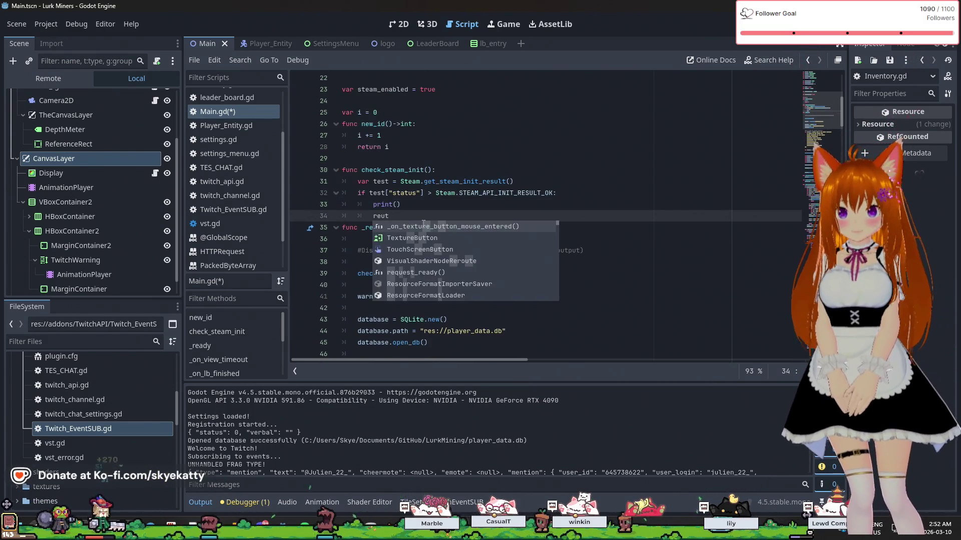
pyautogui.write('urn')
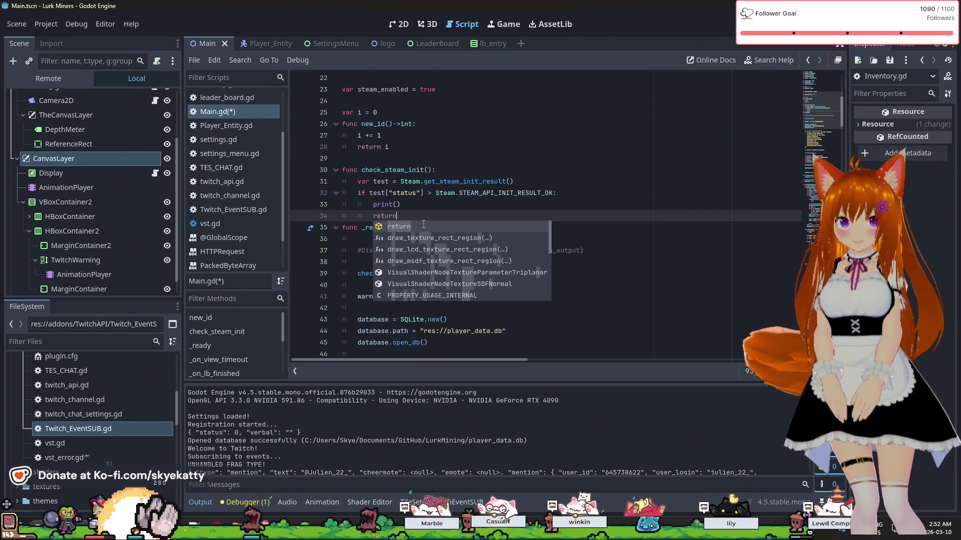
pyautogui.press('Return')
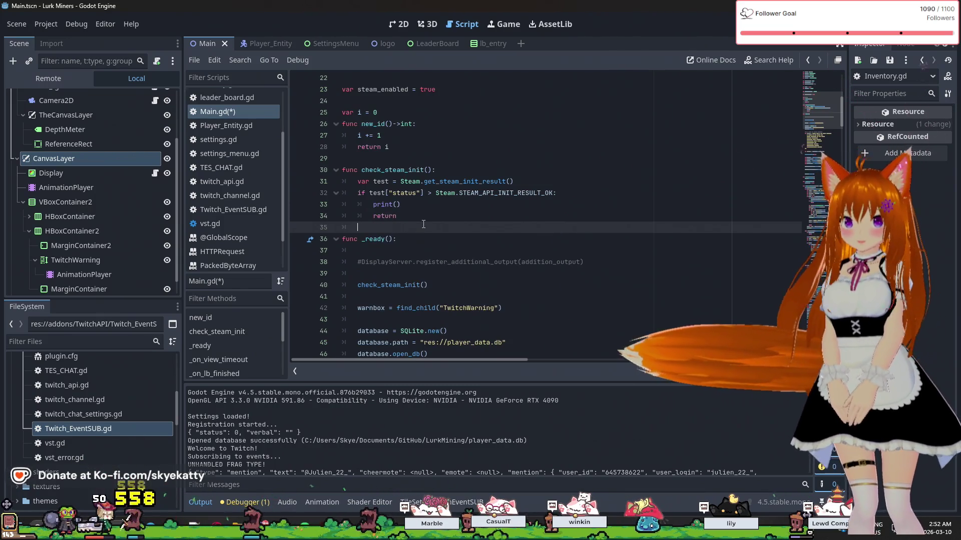
# End check_steam_init() with steam_enabled = true, leaving a blank line before _ready
pyautogui.write('sesteam')
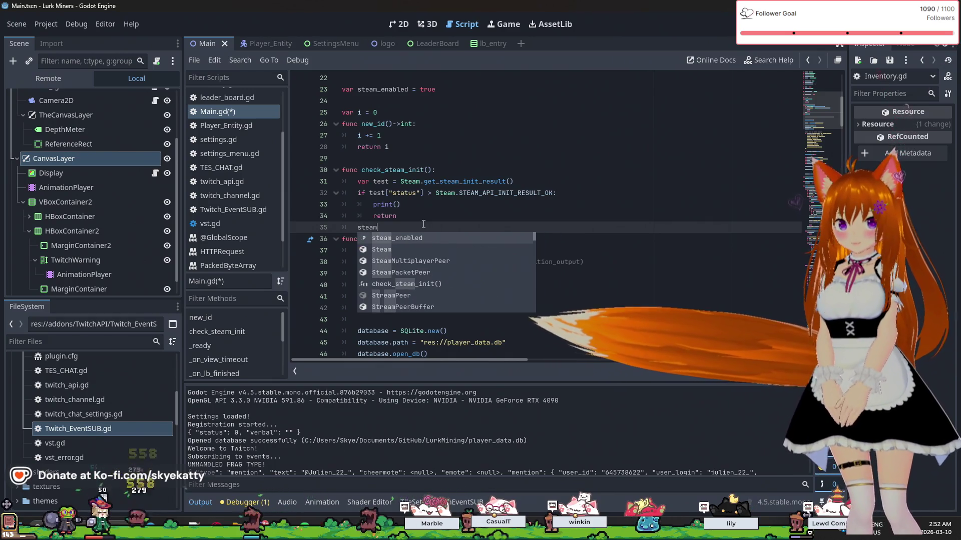
pyautogui.press('Return')
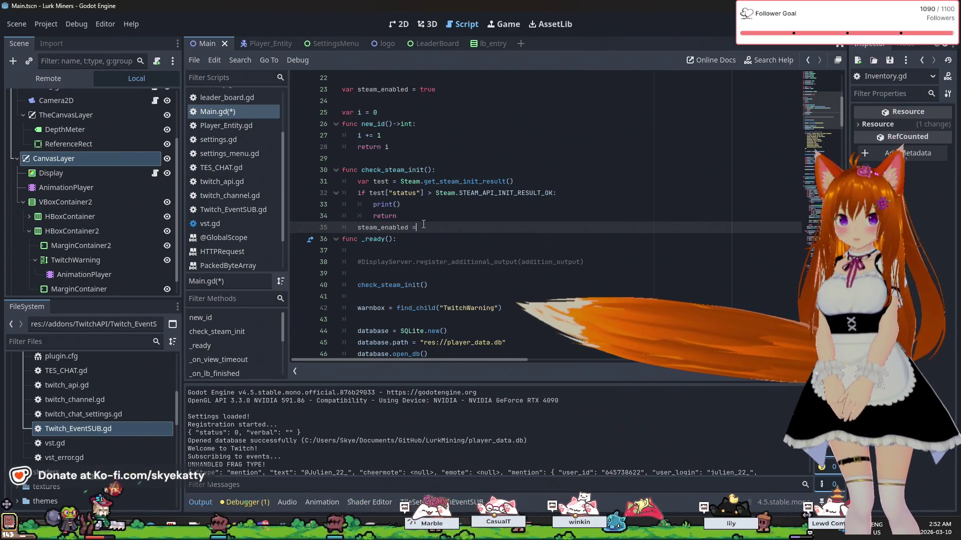
pyautogui.write('= true')
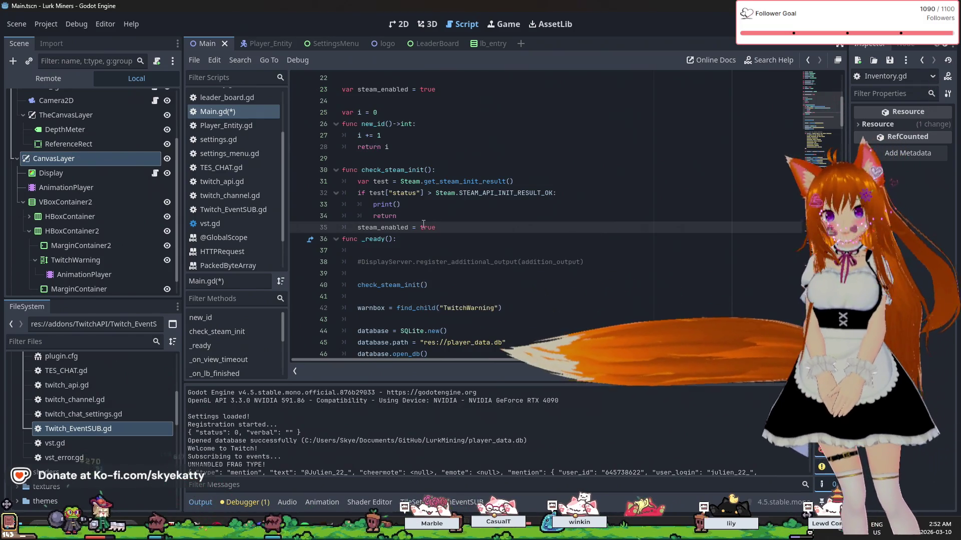
pyautogui.click(437, 207)
pyautogui.moveTo(372, 205); pyautogui.dragTo(401, 205)
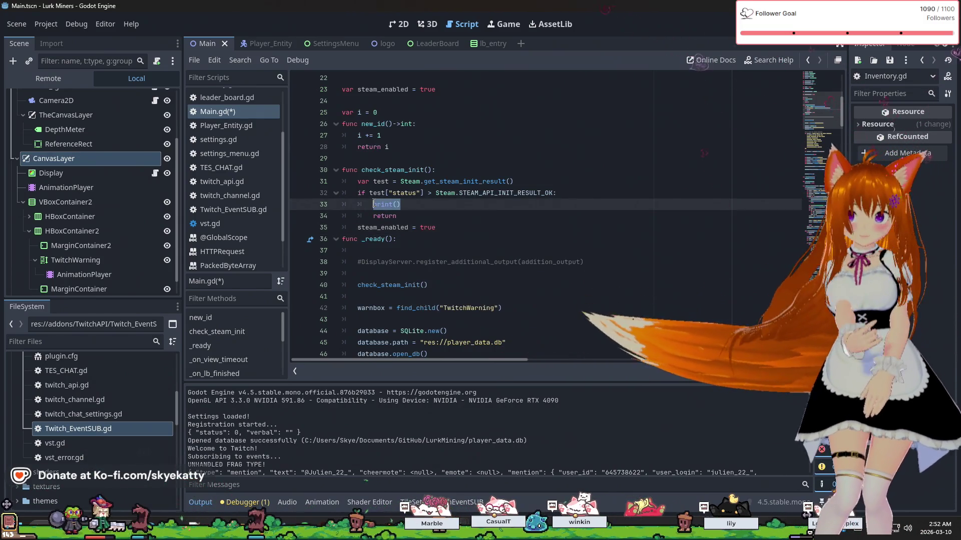
pyautogui.scroll(1, 411, 193)
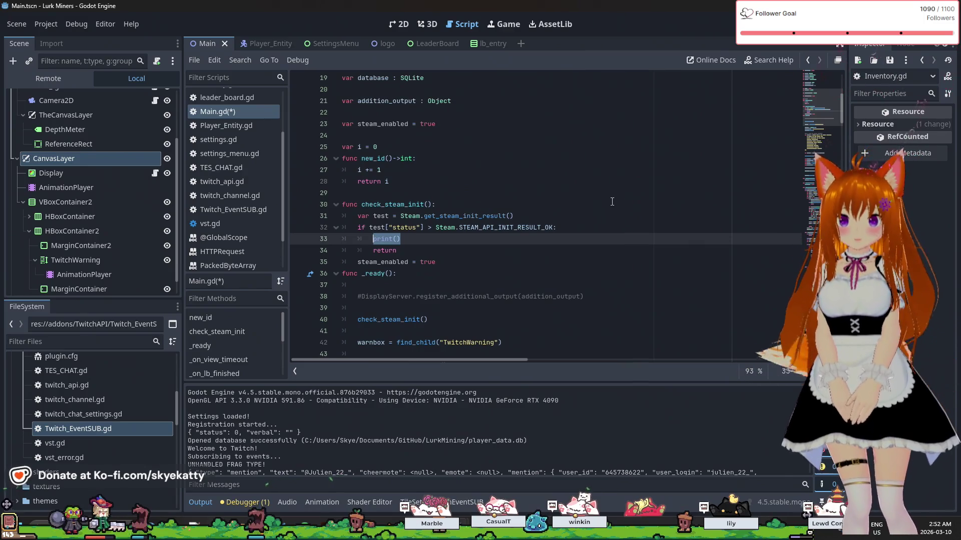
pyautogui.click(441, 261)
pyautogui.press('Return')
# Change the steam_enabled declaration's default value from true to false
pyautogui.scroll(1, 440, 225)
pyautogui.doubleClick(427, 158)
pyautogui.write('false')
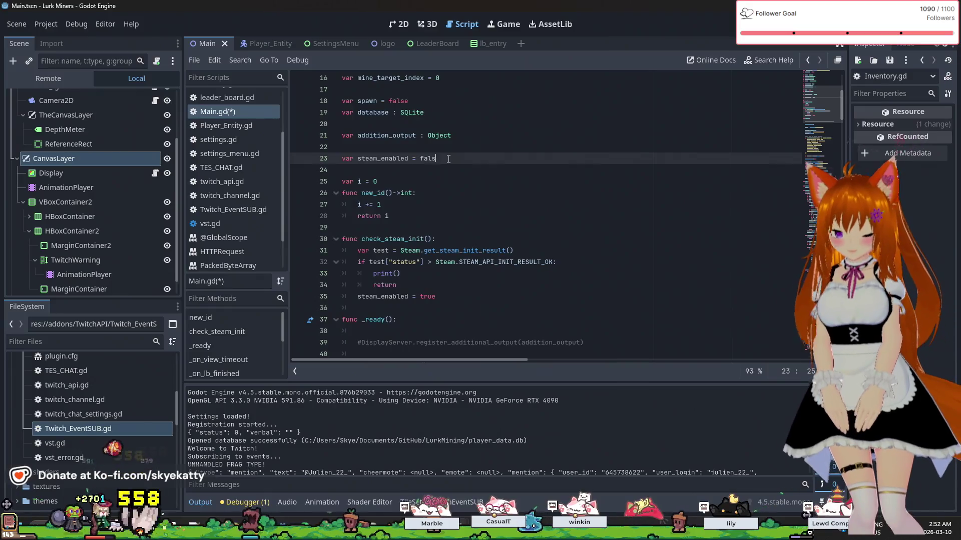
pyautogui.click(489, 178)
pyautogui.press('Down')
pyautogui.press('Down')
pyautogui.press('Down')
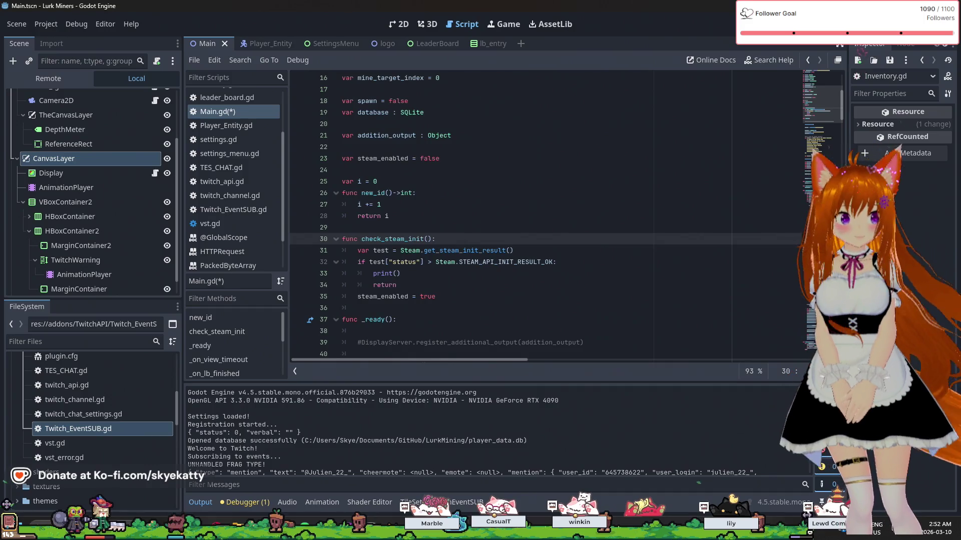
pyautogui.scroll(-1, 538, 270)
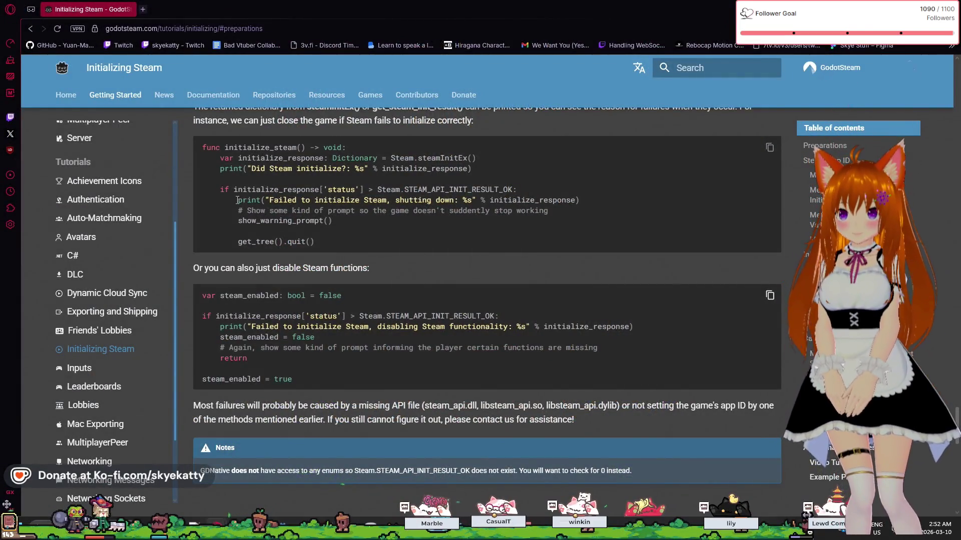
# Select the example's 'Failed to initialize Steam' print line in the GodotSteam docs
pyautogui.moveTo(238, 199); pyautogui.dragTo(602, 200)
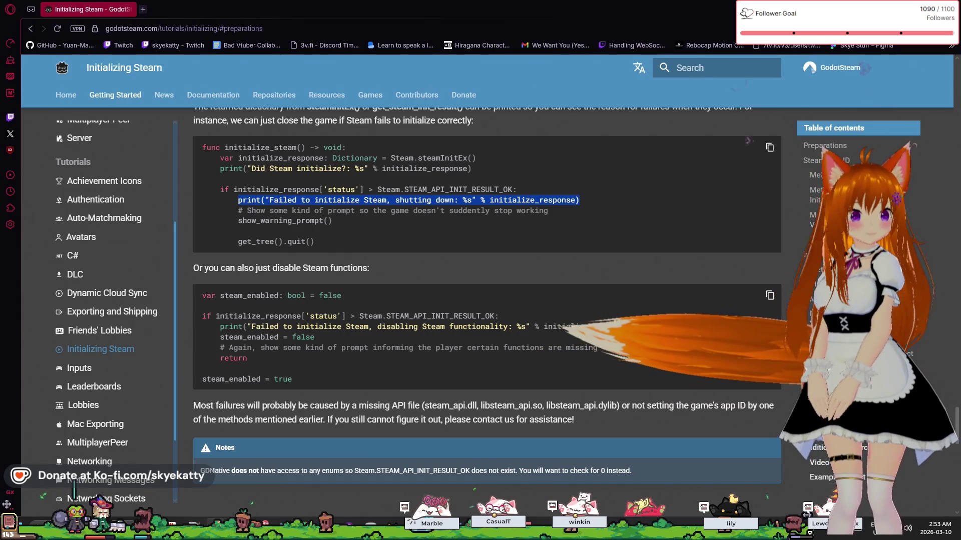
pyautogui.hotkey('alt', 'Tab')
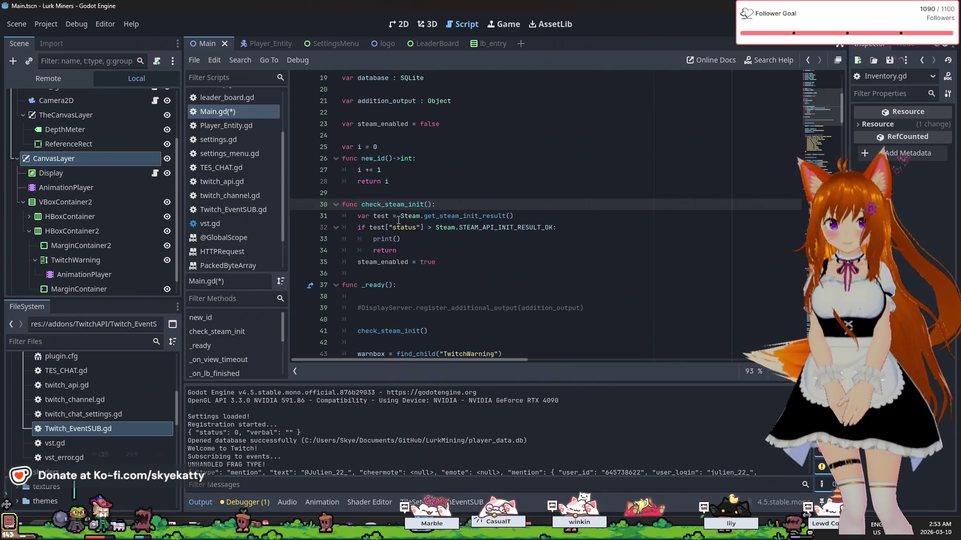
# Replace the empty print() on line 33 with the pasted Steam failure print statement
pyautogui.moveTo(400, 239); pyautogui.dragTo(373, 238)
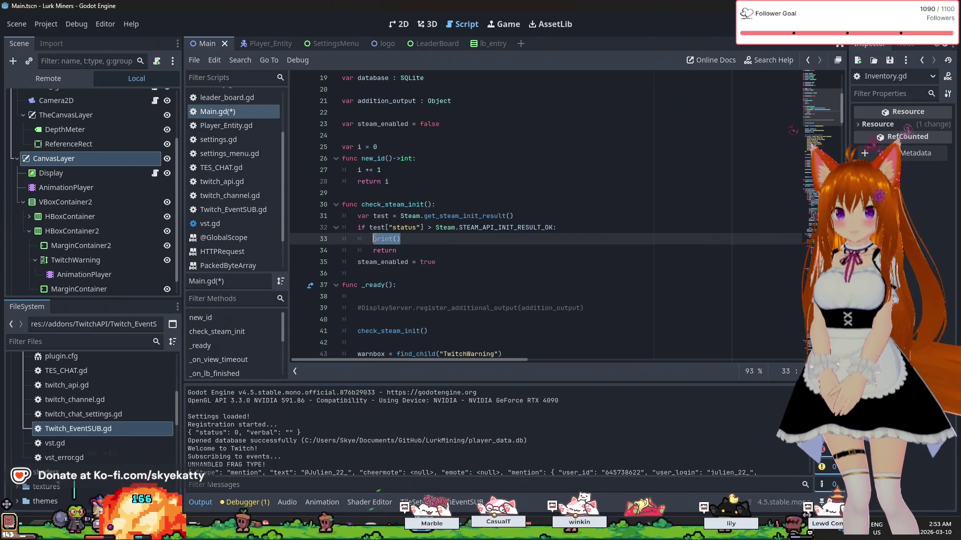
pyautogui.hotkey('ctrl', 'v')
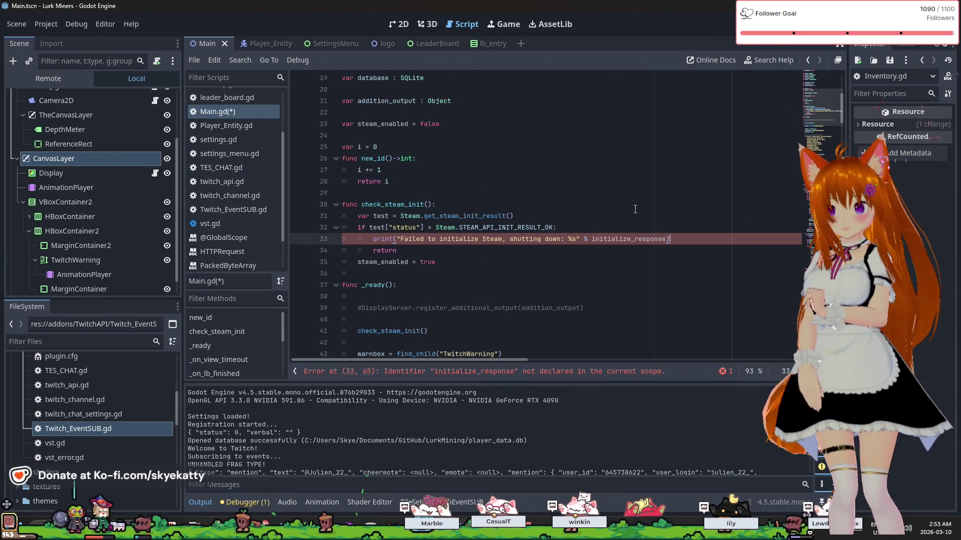
pyautogui.click(618, 218)
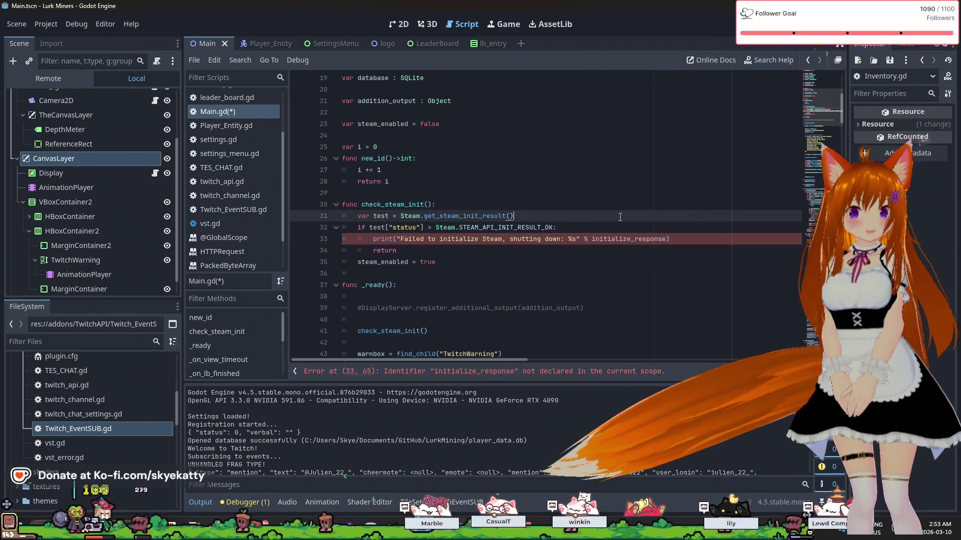
pyautogui.click(614, 223)
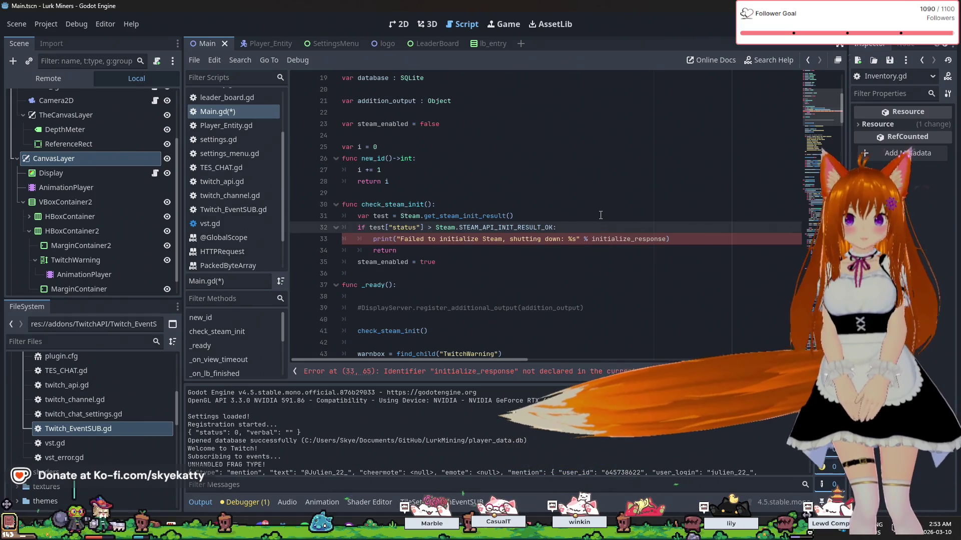
# Change initialize_response to test in the failure print's format argument
pyautogui.click(601, 215)
pyautogui.moveTo(666, 238); pyautogui.dragTo(592, 239)
pyautogui.write('test')
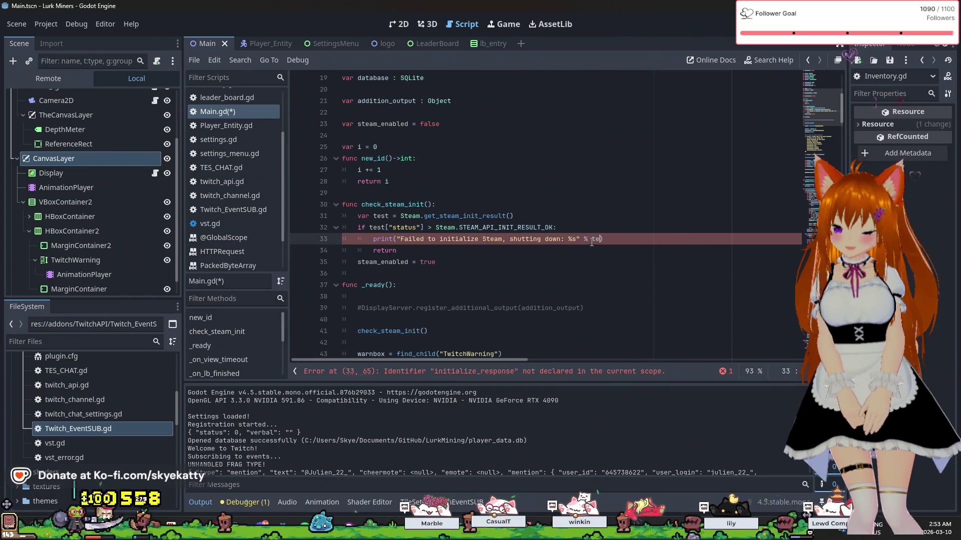
pyautogui.click(620, 193)
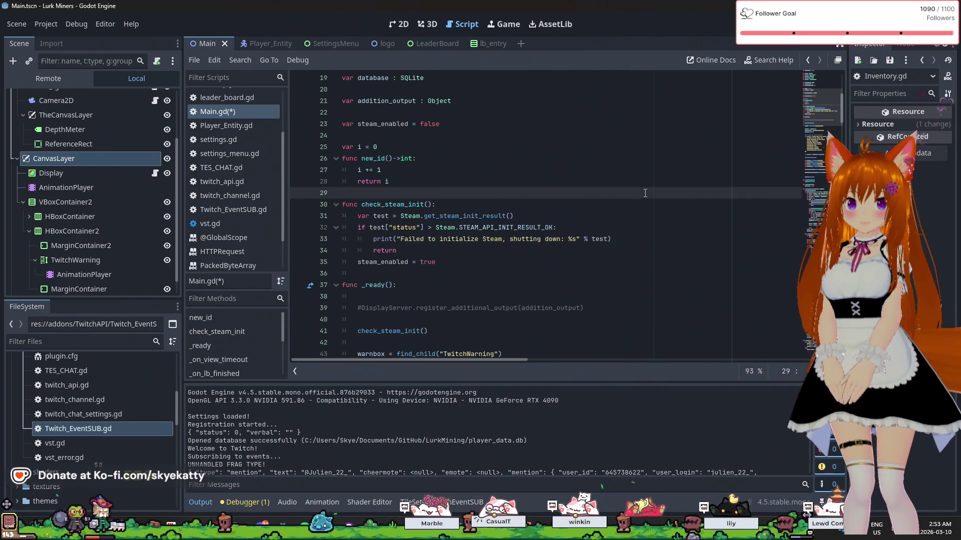
pyautogui.click(628, 218)
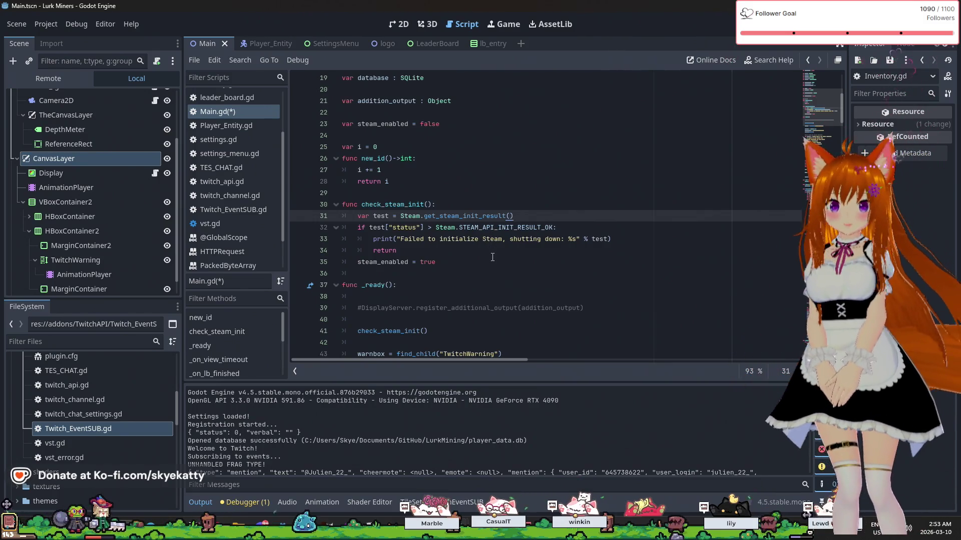
pyautogui.click(490, 252)
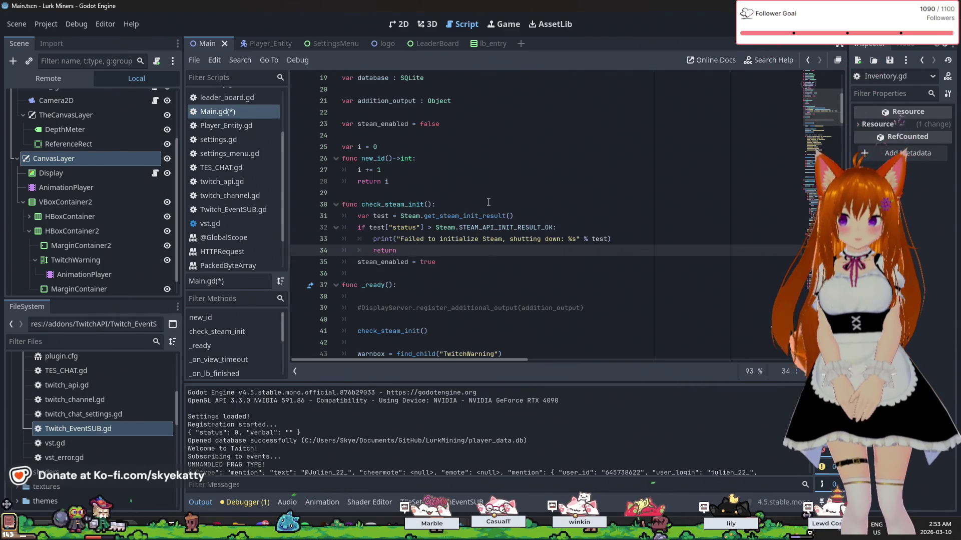
pyautogui.moveTo(489, 217)
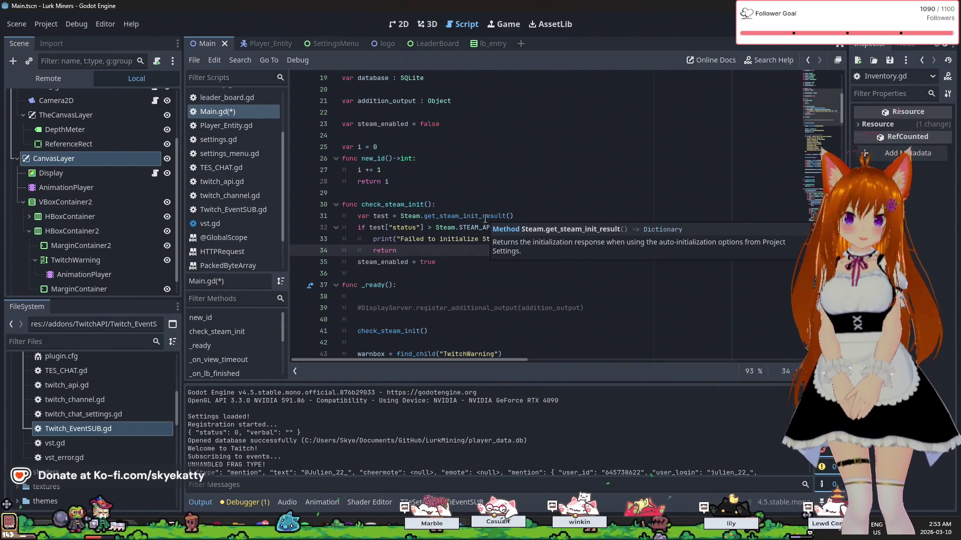
pyautogui.press('Down')
pyautogui.press('Down')
pyautogui.press('Down')
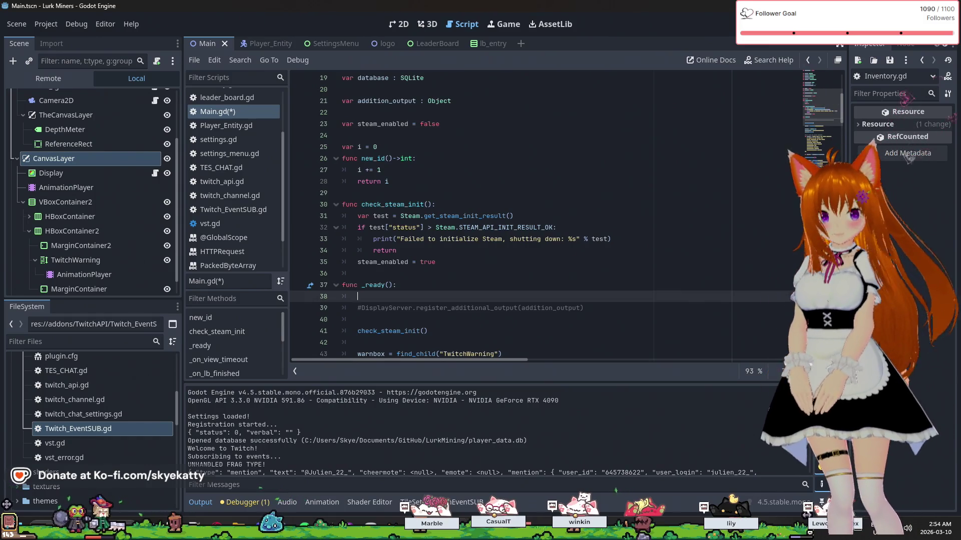
# Return to the GodotSteam docs at Getting More Data, highlighting the app_installed_depots, app_owner and build_id calls
pyautogui.hotkey('alt', 'Tab')
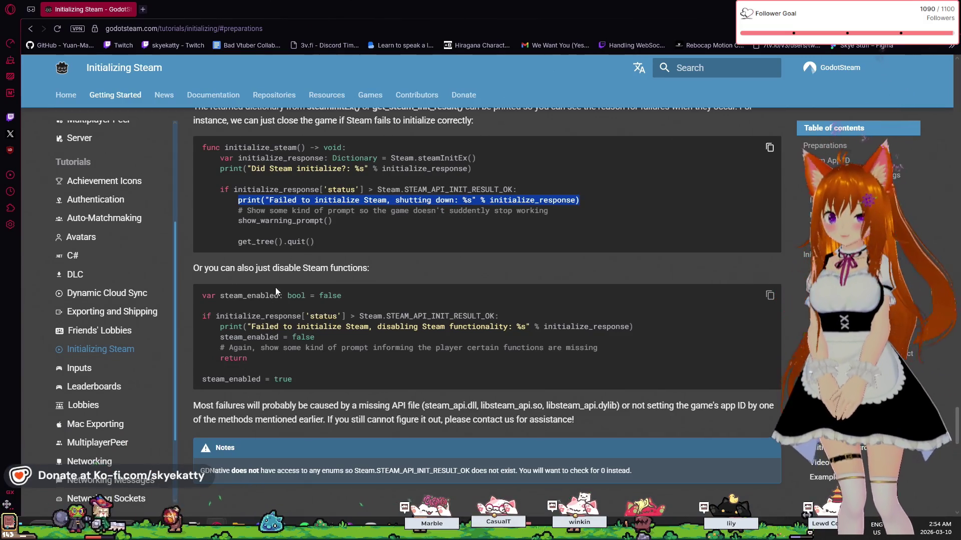
pyautogui.scroll(-10, 273, 283)
pyautogui.scroll(2, 265, 275)
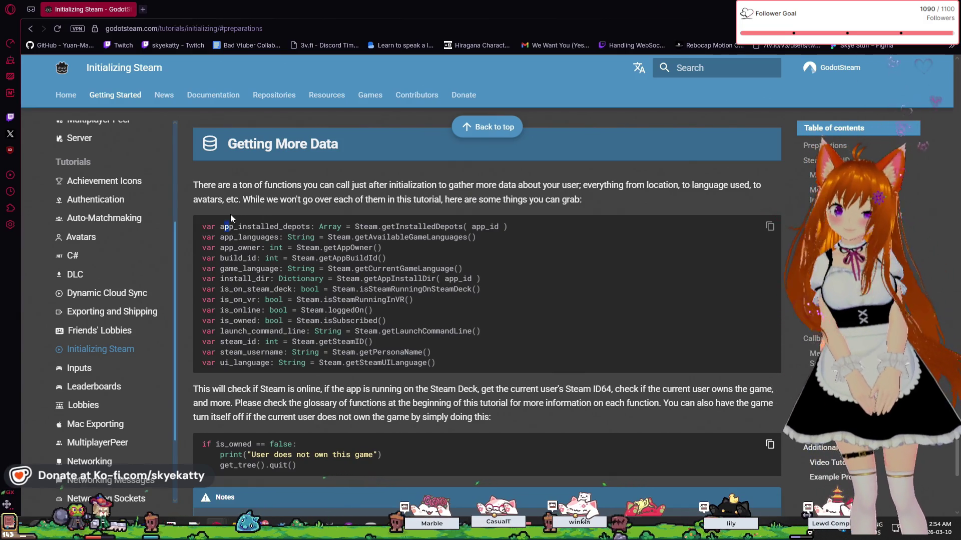
pyautogui.moveTo(220, 227); pyautogui.dragTo(279, 226)
pyautogui.click(279, 229)
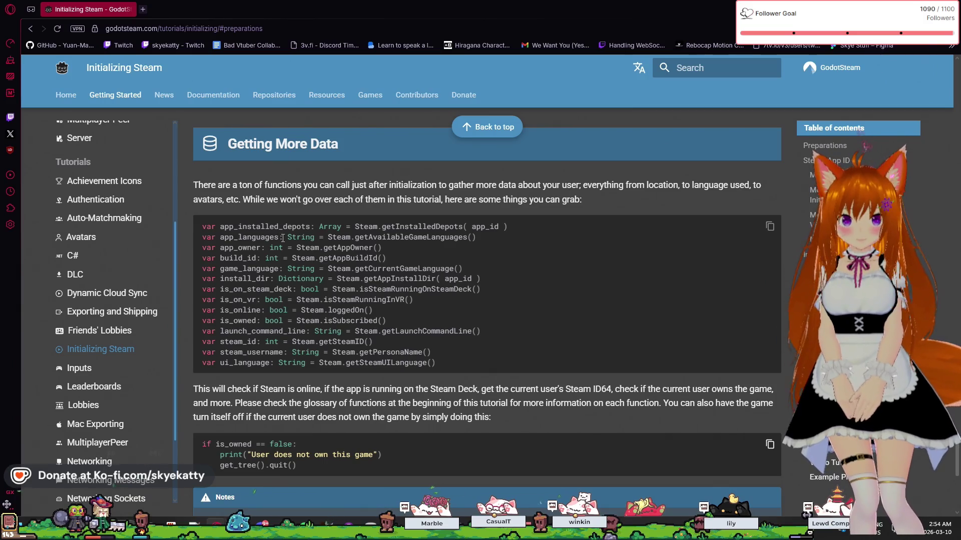
pyautogui.moveTo(424, 234); pyautogui.dragTo(539, 248)
pyautogui.click(538, 248)
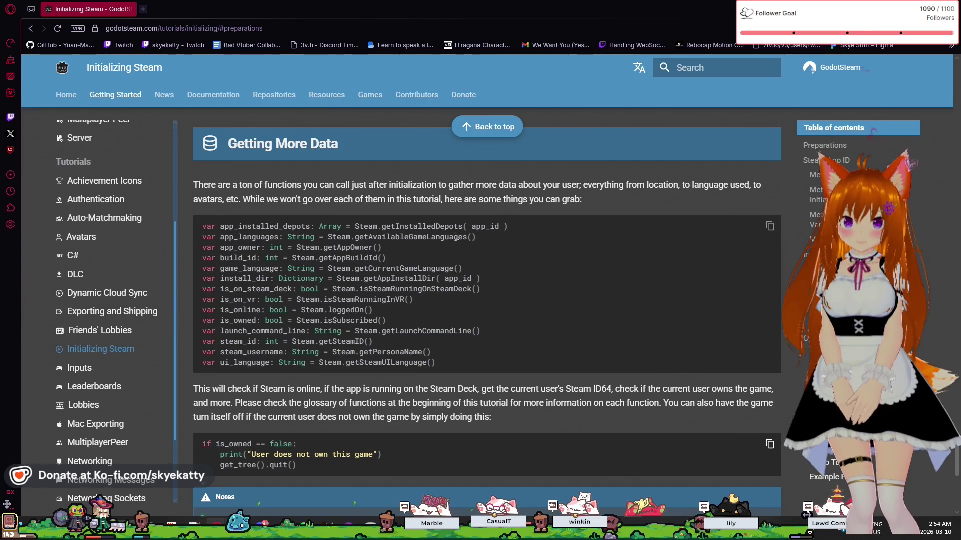
pyautogui.moveTo(476, 239); pyautogui.dragTo(472, 239)
pyautogui.moveTo(383, 248)
pyautogui.mouseDown()
pyautogui.moveTo(364, 259)
pyautogui.moveTo(386, 258)
pyautogui.mouseUp()
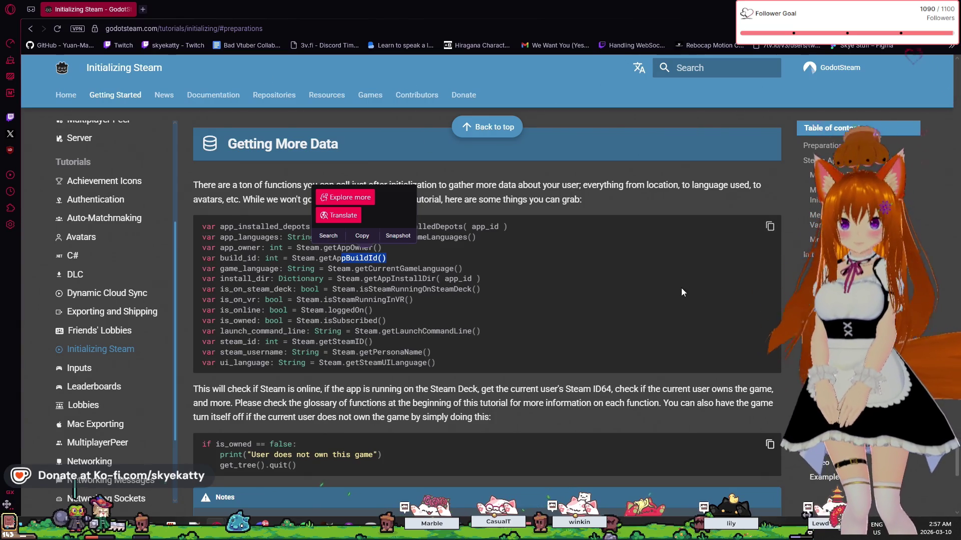
# Copy Steam.loggedOn() from the is_online line of the user-data list
pyautogui.click(585, 413)
pyautogui.scroll(-1, 584, 413)
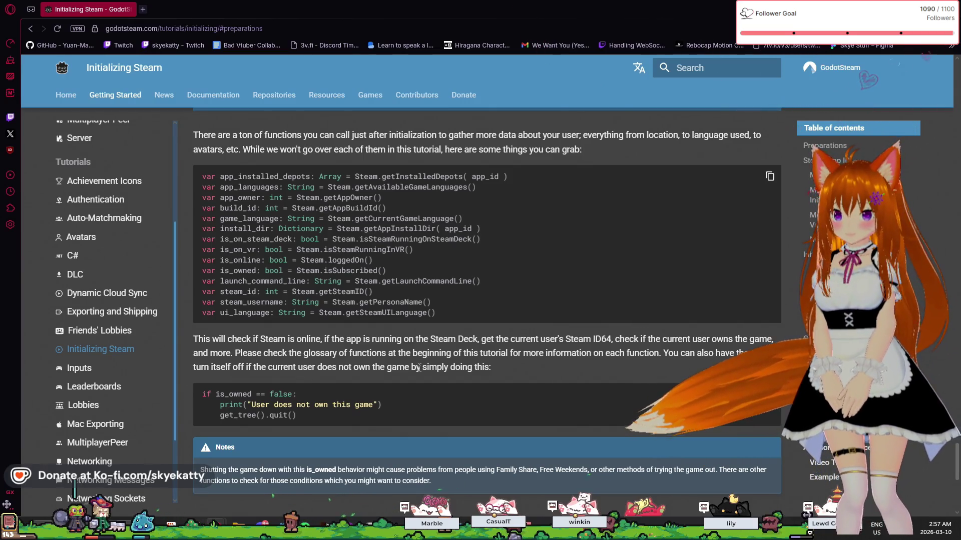
pyautogui.scroll(-3, 295, 260)
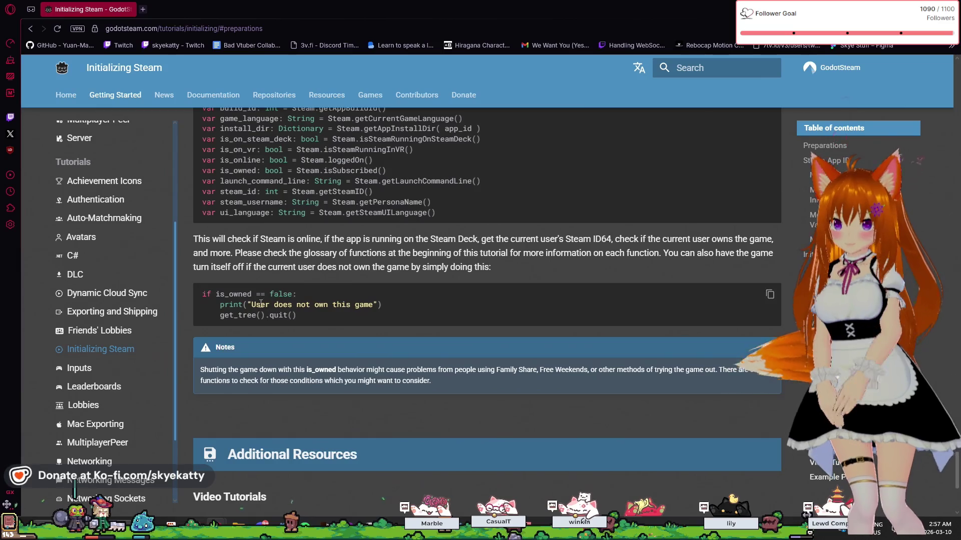
pyautogui.scroll(4, 280, 285)
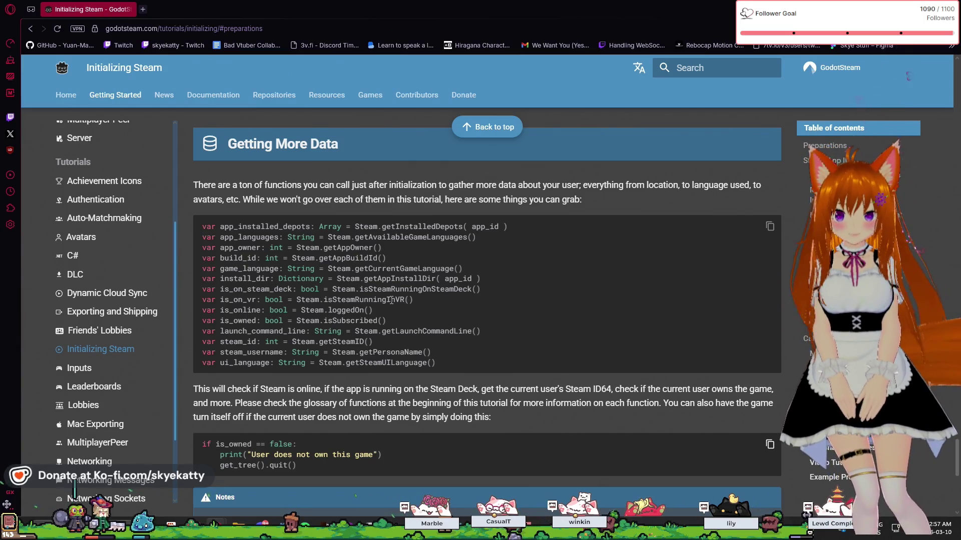
pyautogui.moveTo(301, 311); pyautogui.dragTo(399, 312)
pyautogui.hotkey('ctrl', 'c')
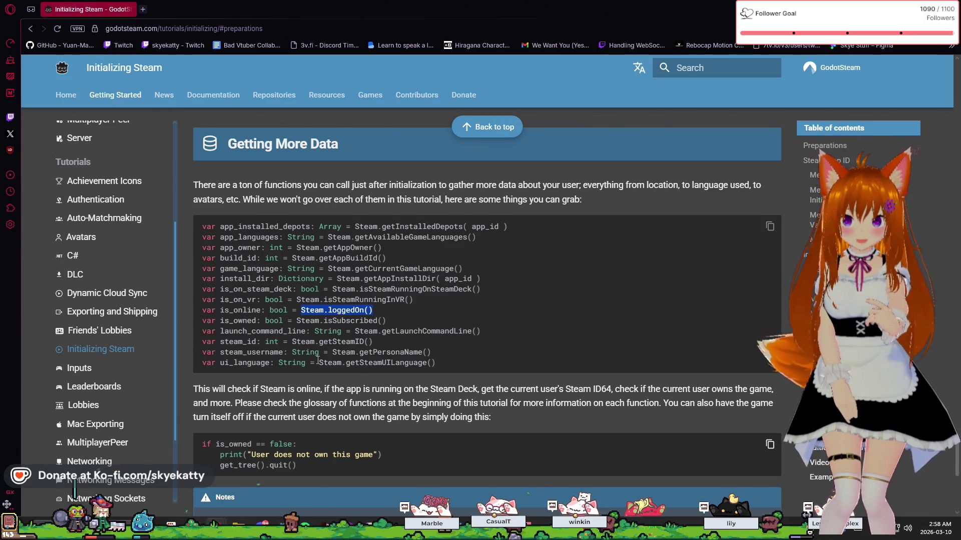
# Read down to the example that quits when is_owned is false
pyautogui.scroll(-2, 321, 365)
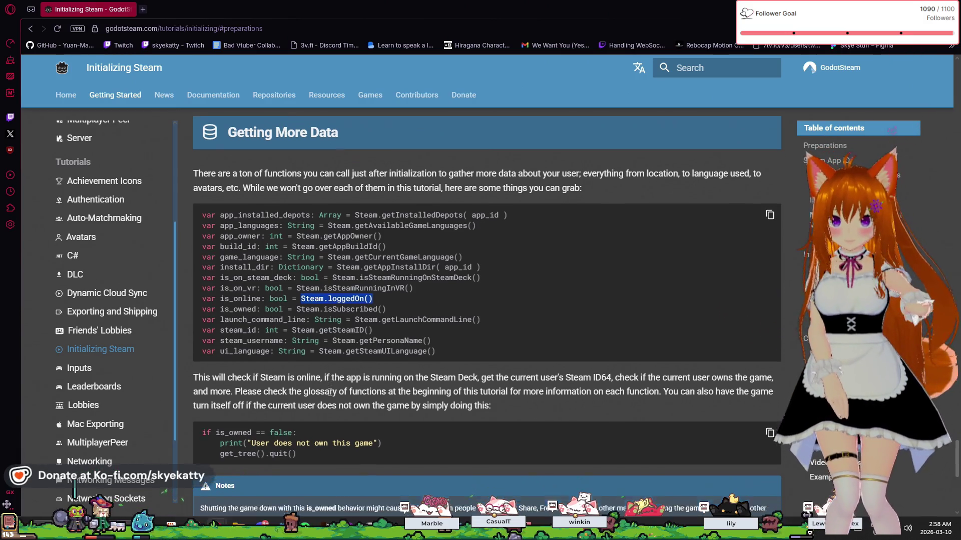
pyautogui.scroll(2, 330, 392)
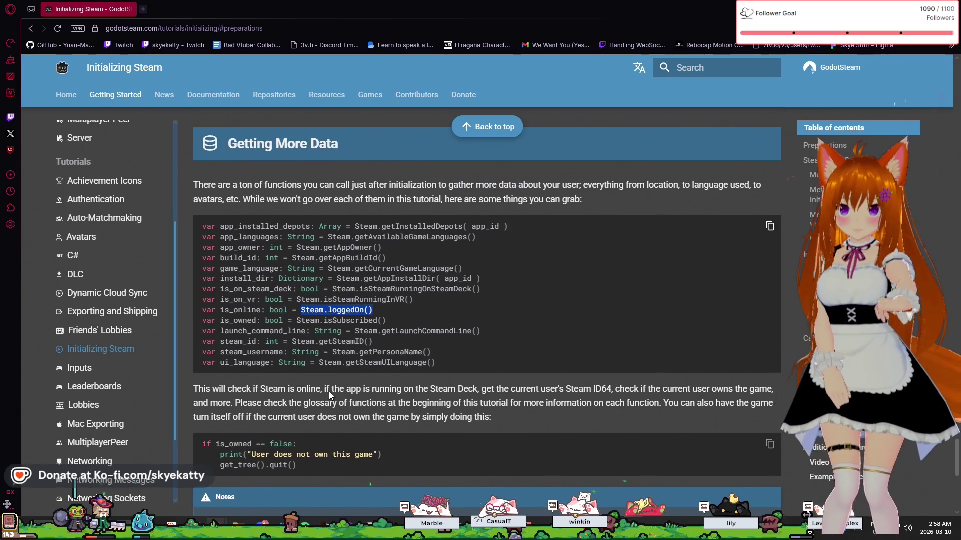
pyautogui.scroll(-1, 330, 392)
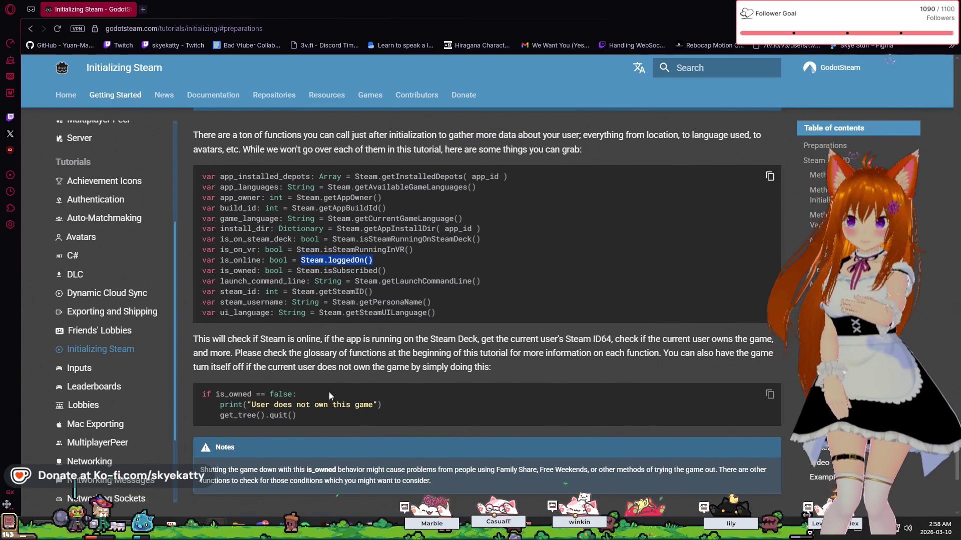
pyautogui.scroll(-4, 329, 392)
pyautogui.scroll(-3, 329, 392)
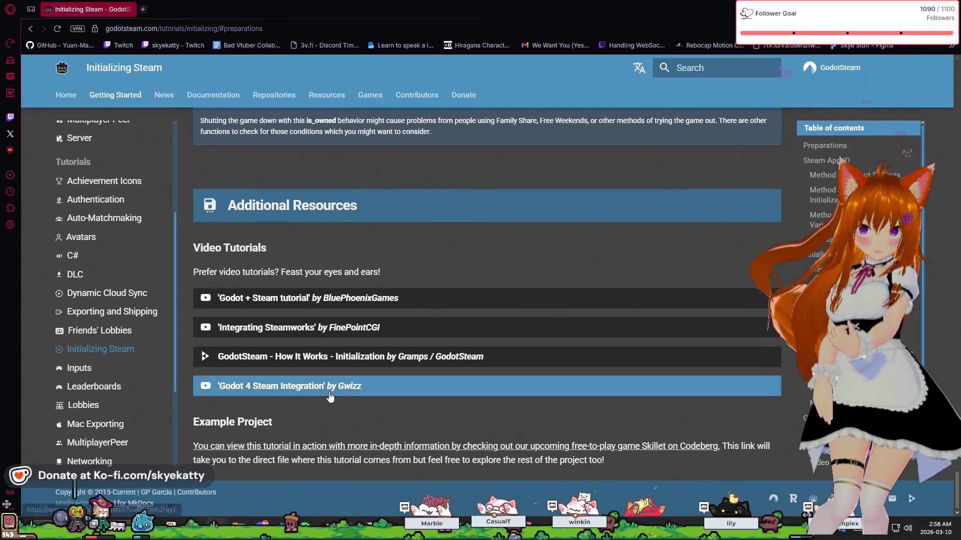
pyautogui.scroll(12, 330, 397)
pyautogui.scroll(-5, 330, 396)
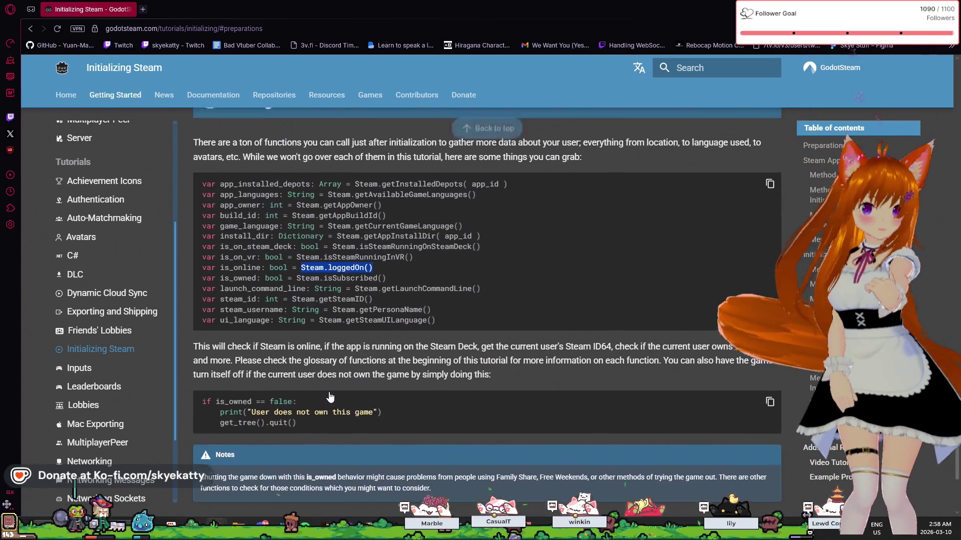
pyautogui.scroll(1, 330, 397)
pyautogui.scroll(-2, 330, 396)
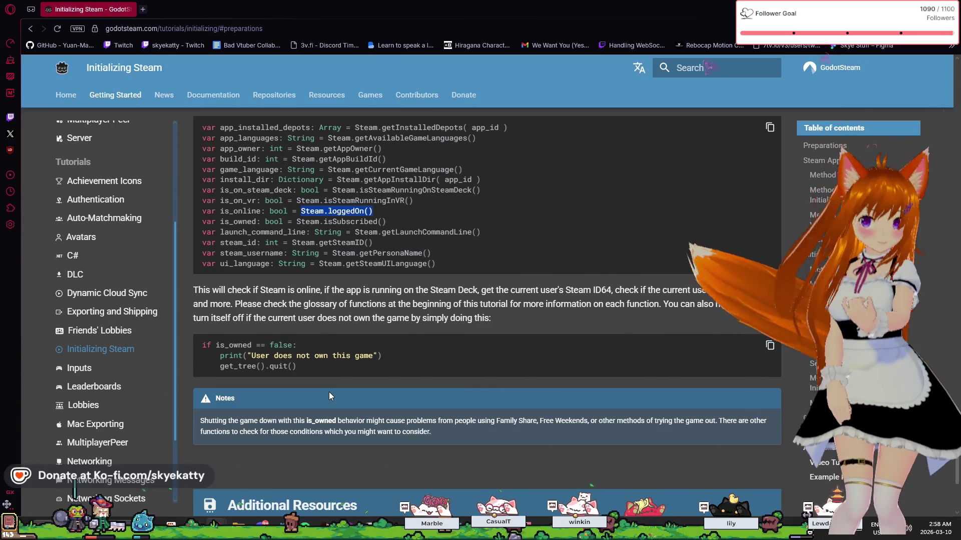
pyautogui.scroll(1, 330, 396)
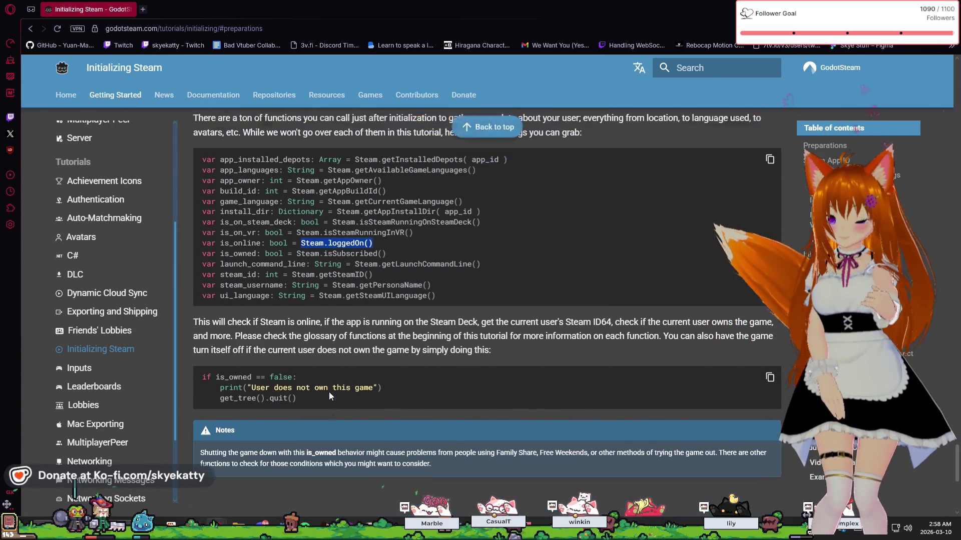
pyautogui.scroll(1, 329, 393)
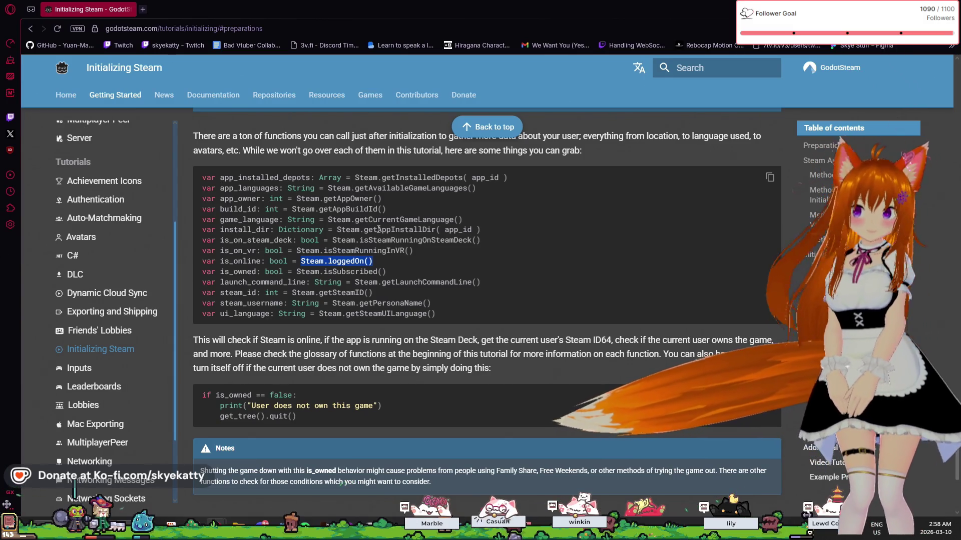
pyautogui.click(378, 205)
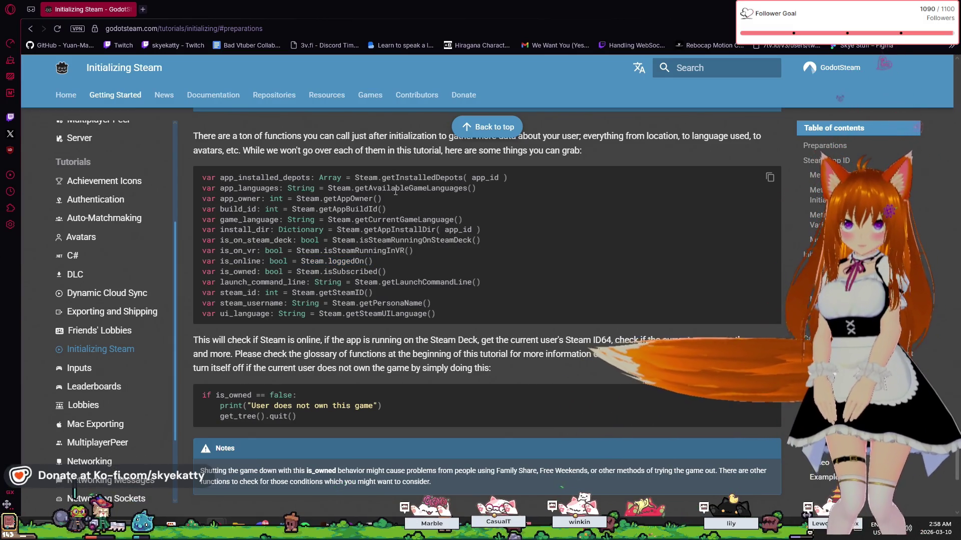
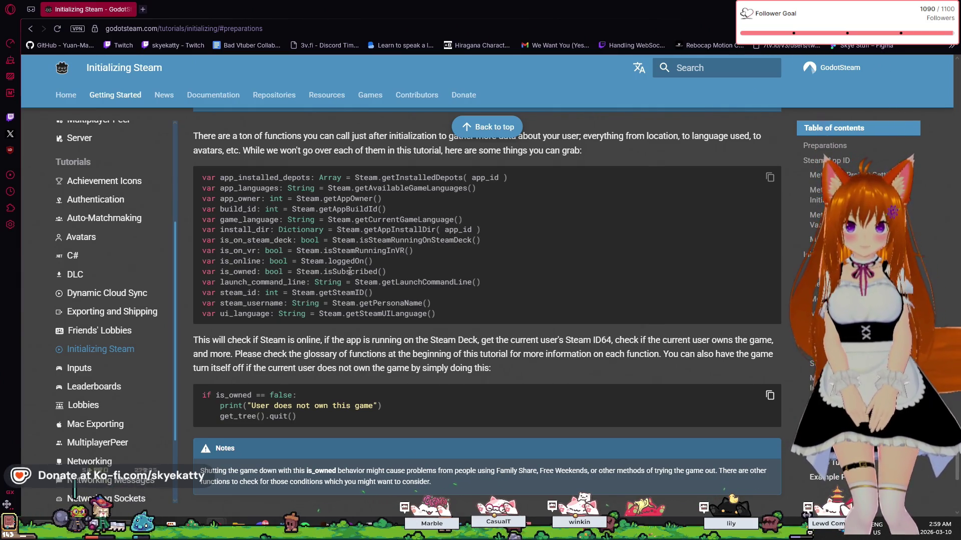
# Highlight the Steam.getSteamID() call in the docs' user-info code sample
pyautogui.moveTo(374, 263)
pyautogui.mouseDown()
pyautogui.moveTo(334, 272)
pyautogui.moveTo(305, 261)
pyautogui.moveTo(292, 271)
pyautogui.mouseUp()
pyautogui.click(445, 283)
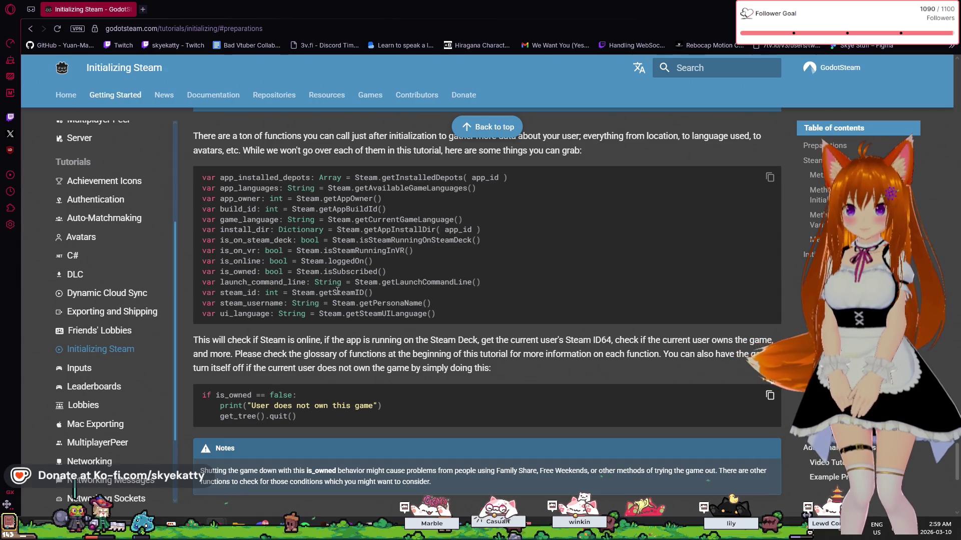
pyautogui.moveTo(372, 293)
pyautogui.mouseDown()
pyautogui.moveTo(281, 294)
pyautogui.moveTo(292, 294)
pyautogui.mouseUp()
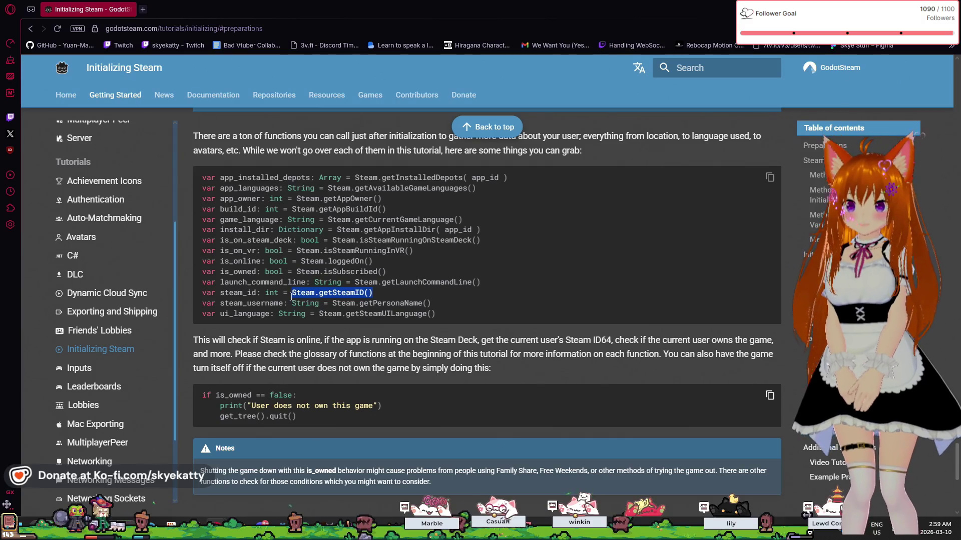
pyautogui.click(369, 309)
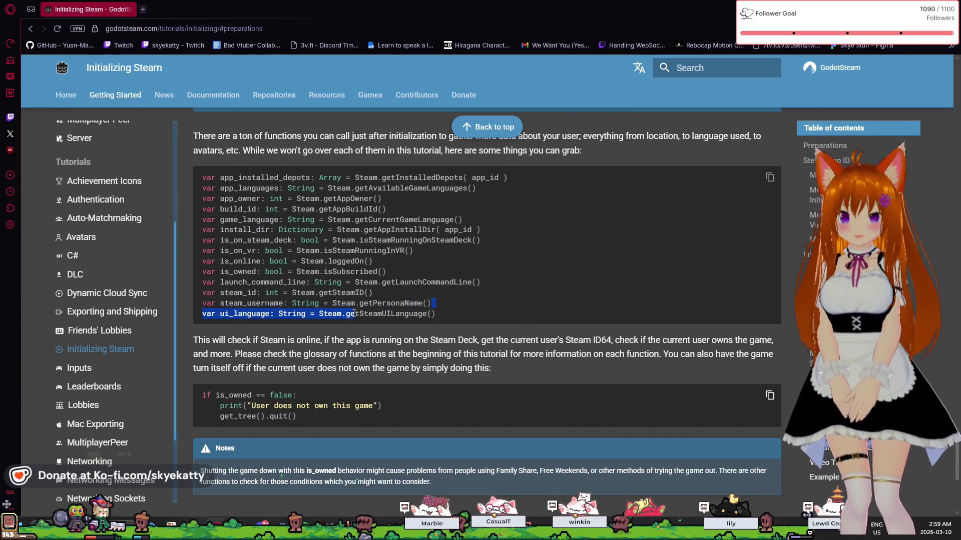
pyautogui.click(410, 315)
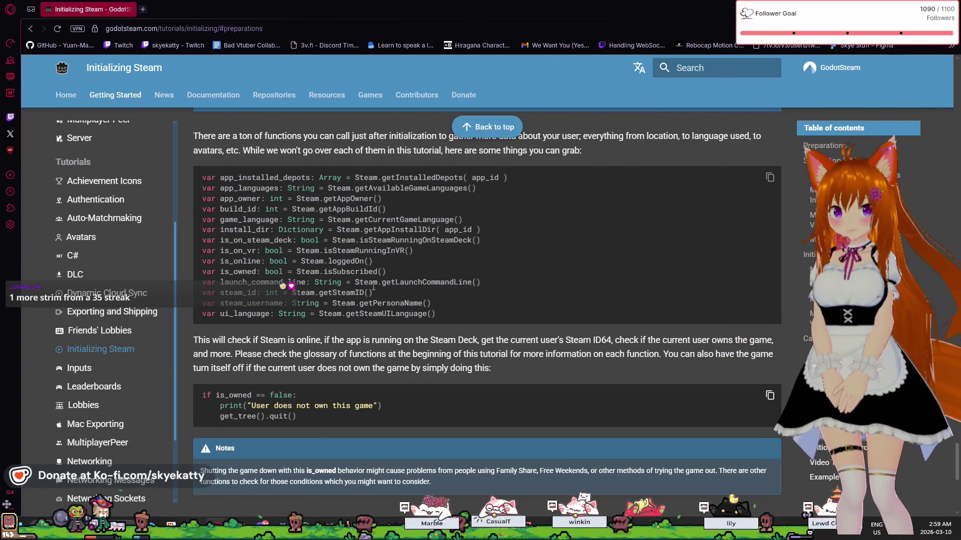
pyautogui.moveTo(327, 296); pyautogui.dragTo(294, 294)
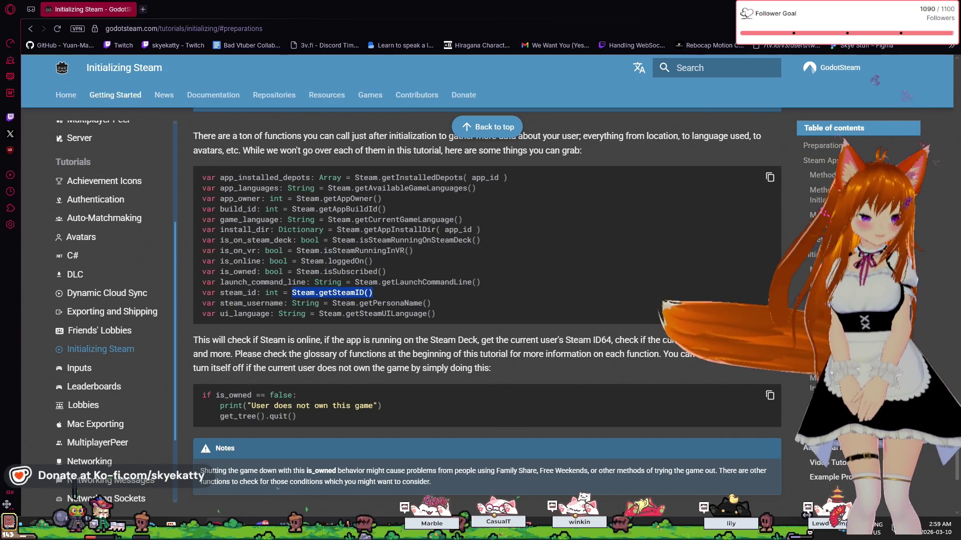
# In Main.gd, add a Steam.getSteamID() line right after steam_enabled = true
pyautogui.hotkey('alt', 'Tab')
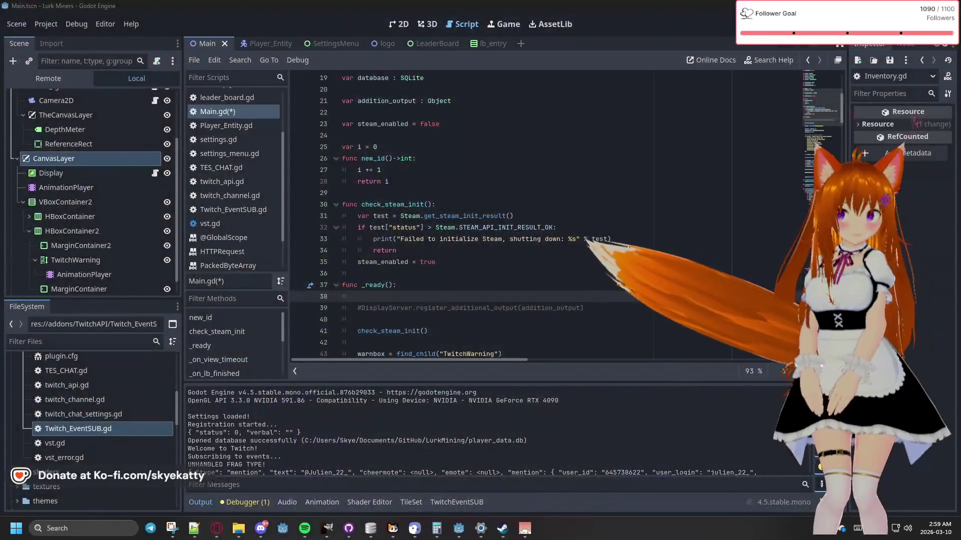
pyautogui.click(483, 243)
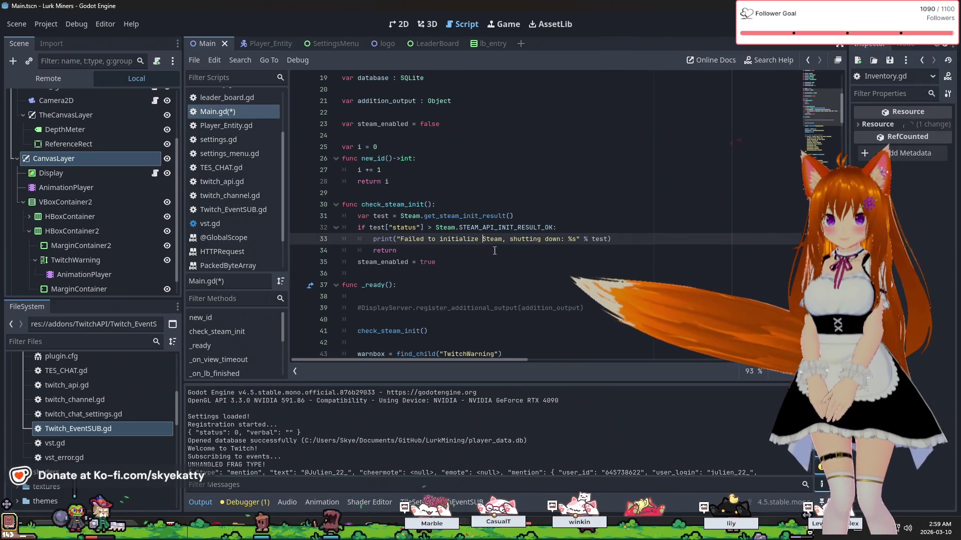
pyautogui.click(485, 264)
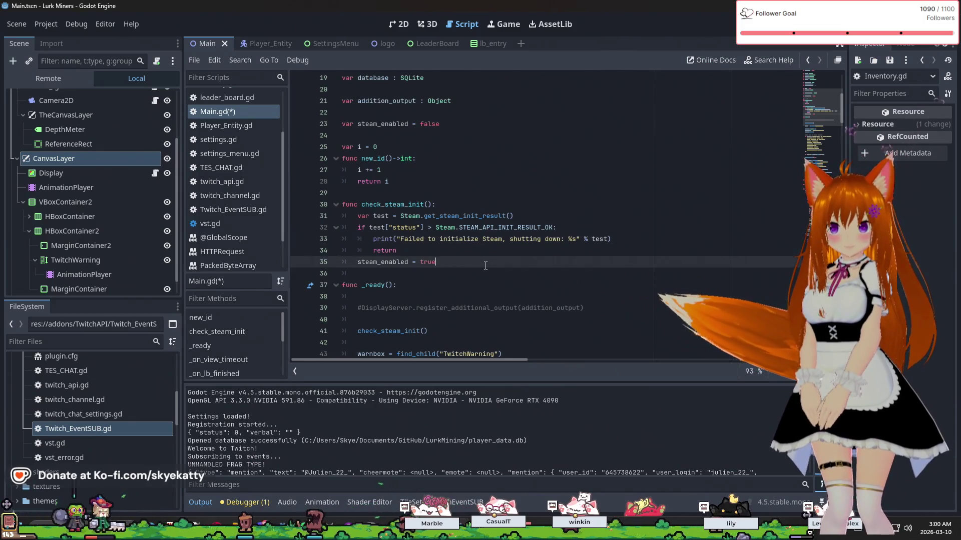
pyautogui.press('Return')
pyautogui.write('Steam.getSteamID()')
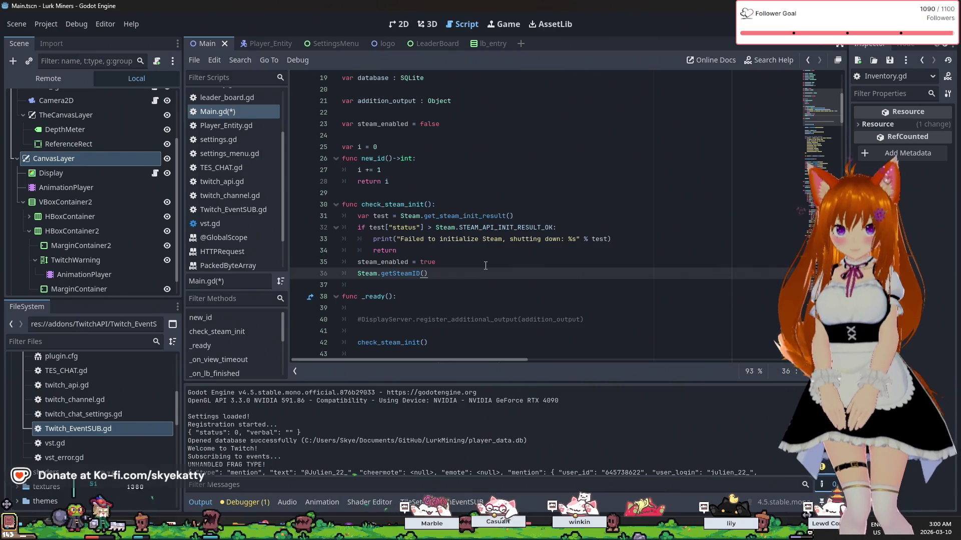
pyautogui.press('Up')
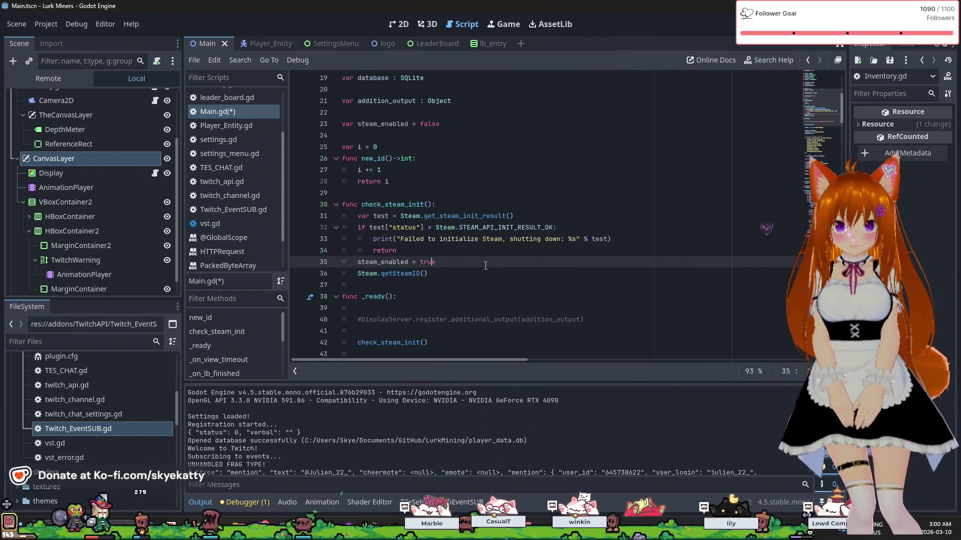
pyautogui.press('Down')
pyautogui.press('Home')
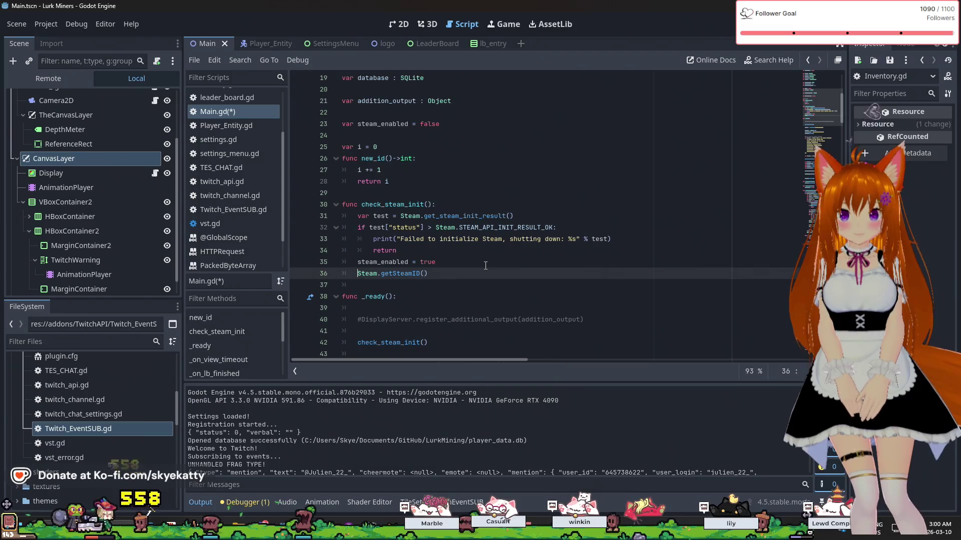
# Turn that line into print("Connected as: ", Steam.getSteamID()), then save and run with F5
pyautogui.write('print(')
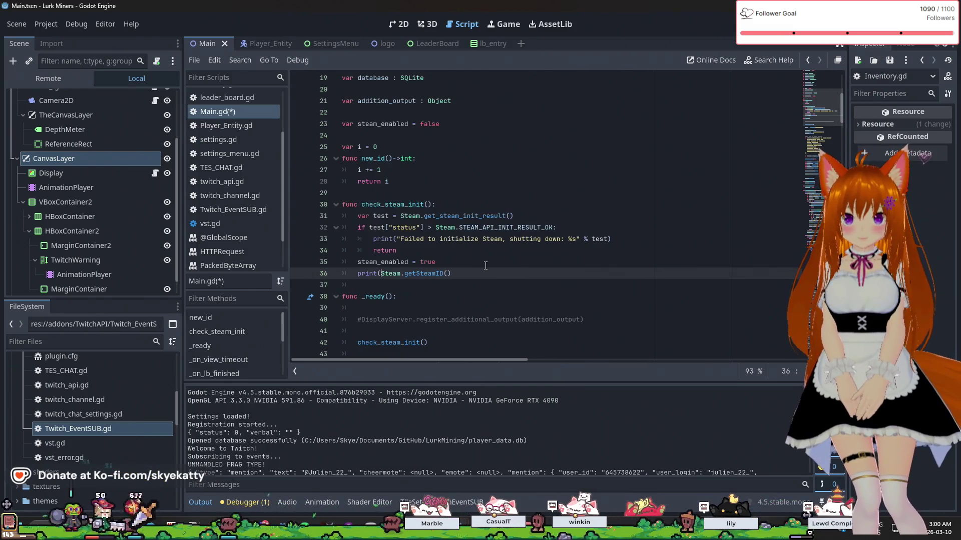
pyautogui.press('End')
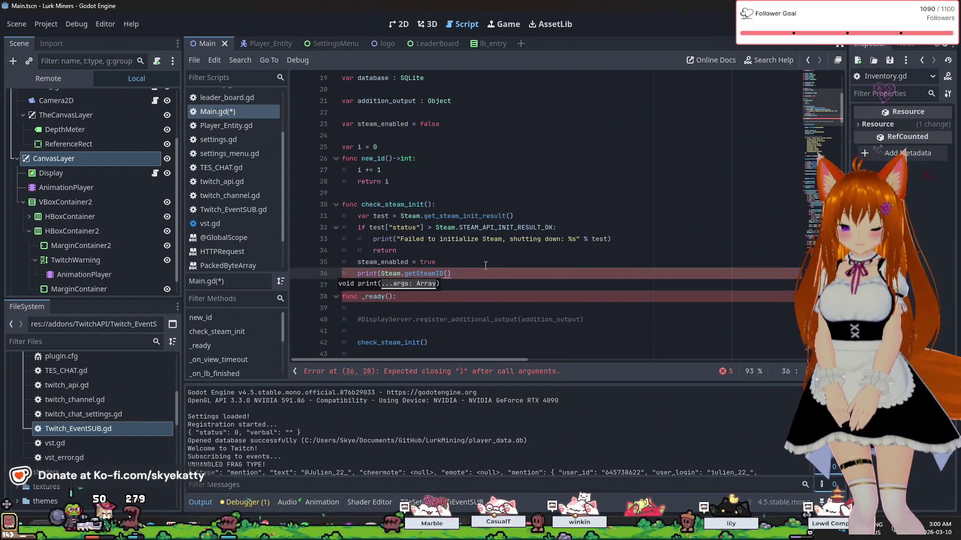
pyautogui.write(')')
pyautogui.press('Left')
pyautogui.press('Left')
pyautogui.press('Left')
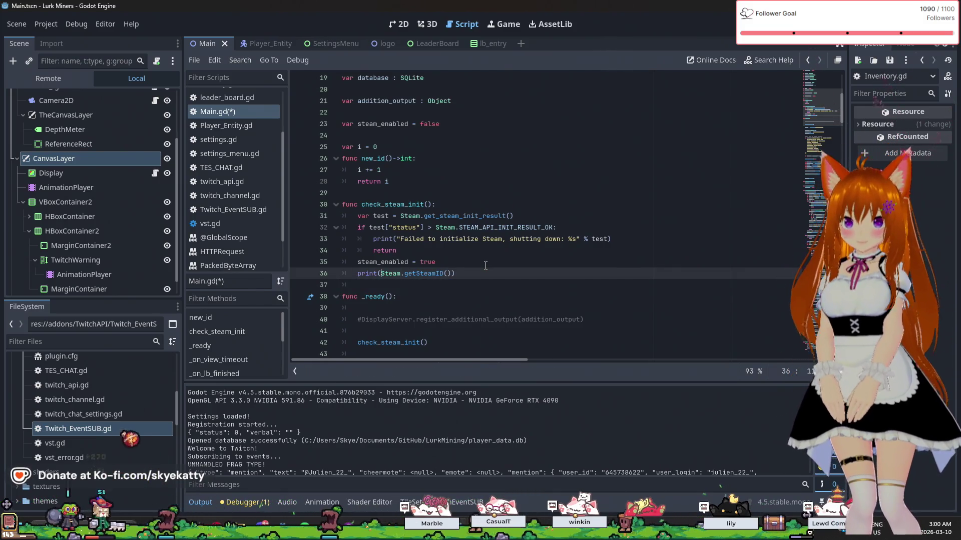
pyautogui.write('"')
pyautogui.write('Connected as')
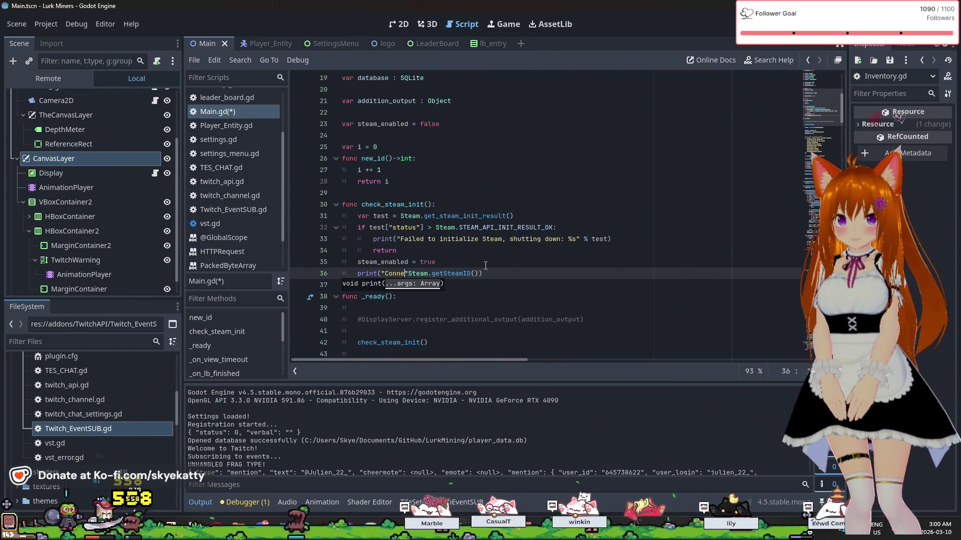
pyautogui.write(':"')
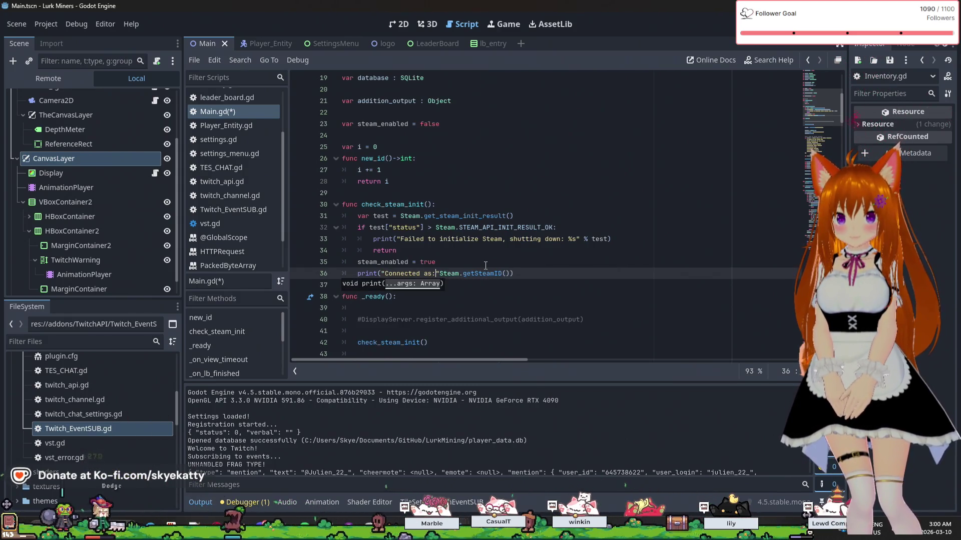
pyautogui.press('Left')
pyautogui.press('BackSpace')
pyautogui.write('",')
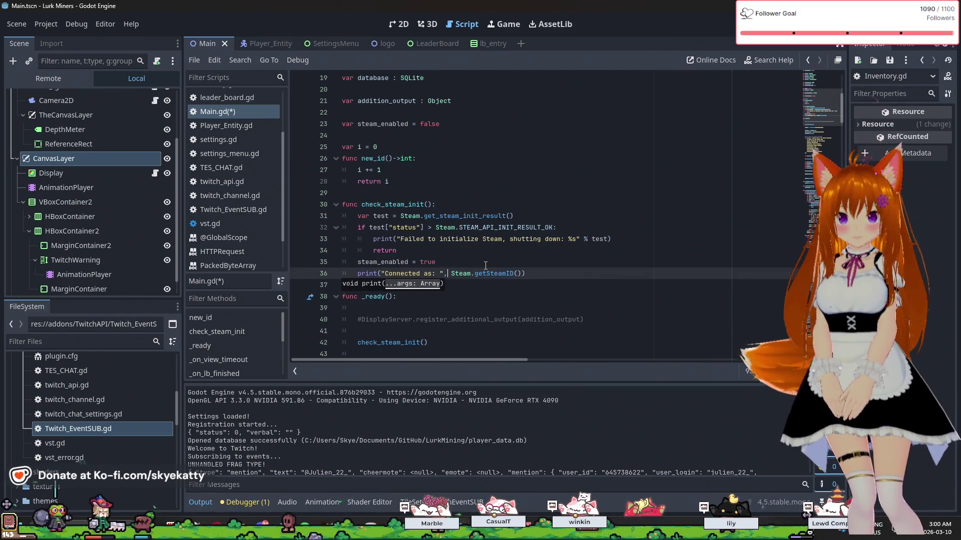
pyautogui.press('Down')
pyautogui.press('Down')
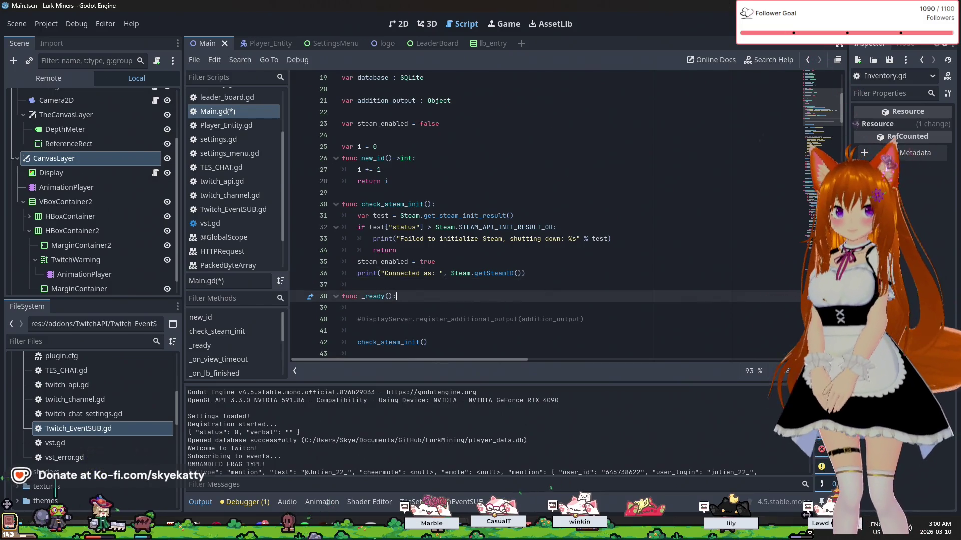
pyautogui.press('F5')
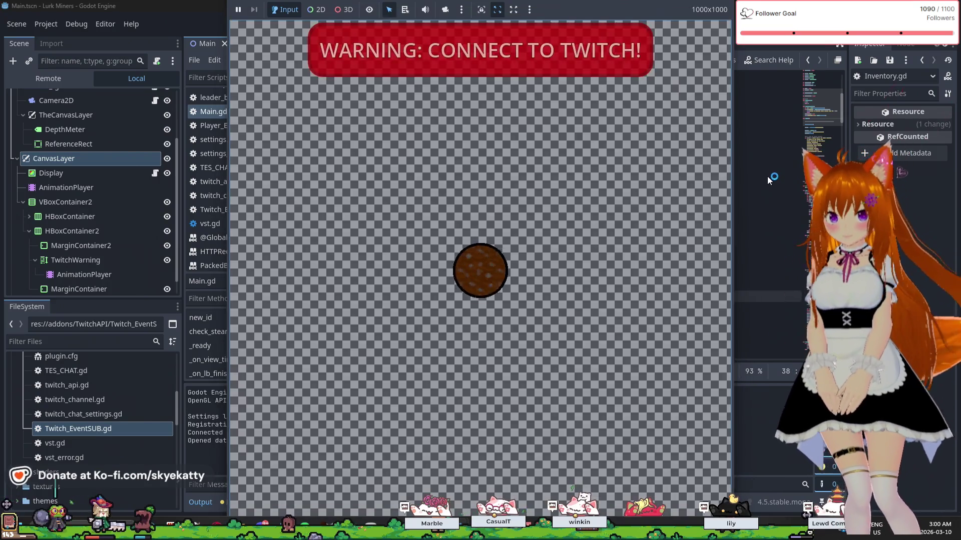
# Back in the editor, select the printed Steam ID in the Output panel, then show the desktop
pyautogui.click(767, 177)
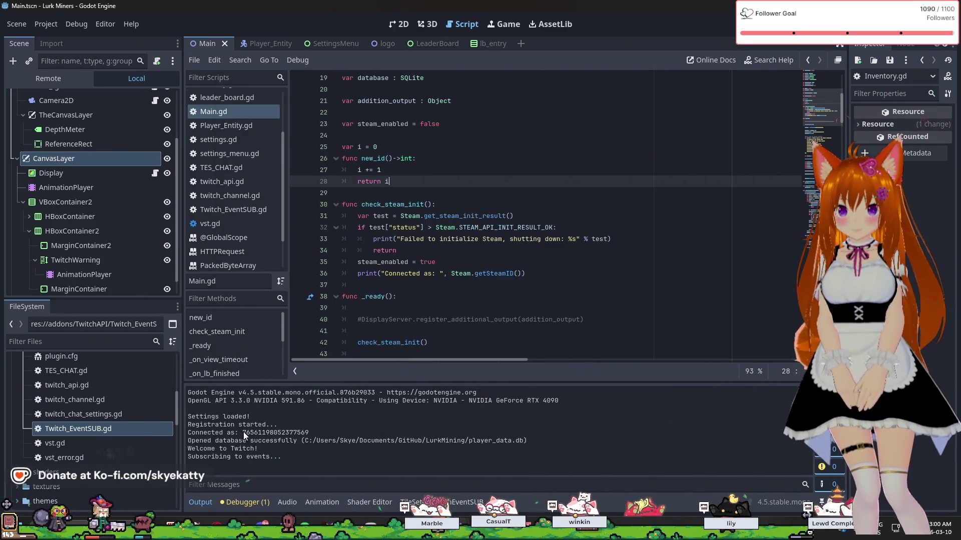
pyautogui.moveTo(242, 432); pyautogui.dragTo(314, 434)
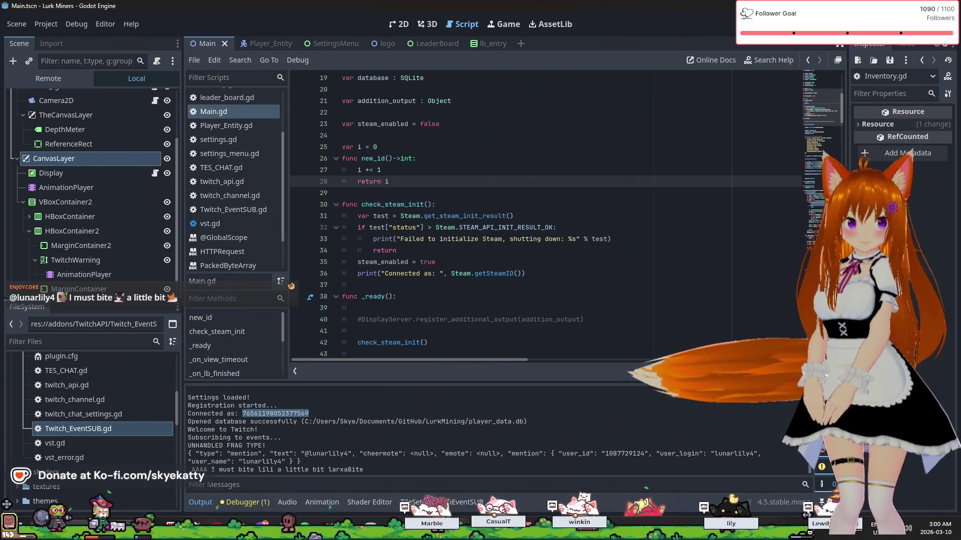
pyautogui.press('super+d')
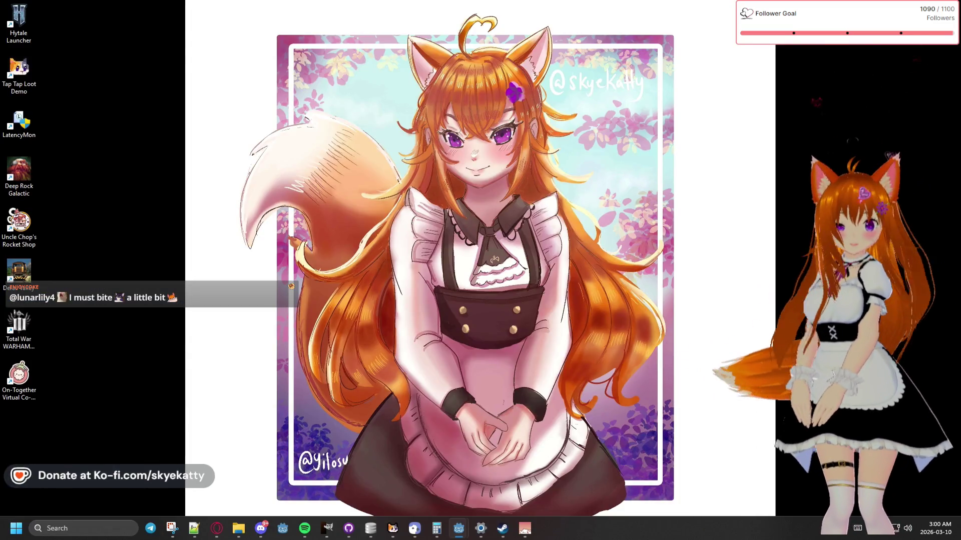
# Restore the Godot editor window from its taskbar icon
pyautogui.click(458, 529)
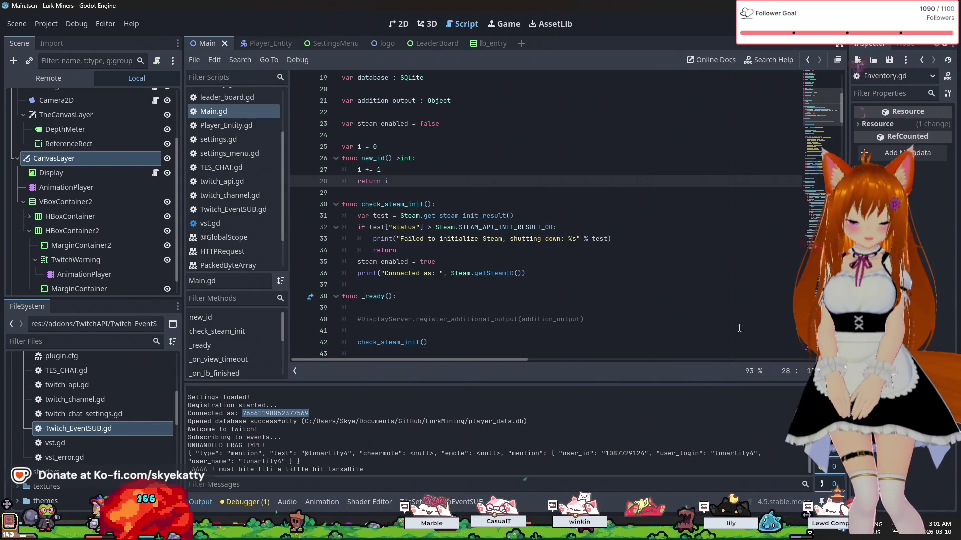
# Clear the Steam ID selection in Output and stop the running game with F8
pyautogui.click(628, 431)
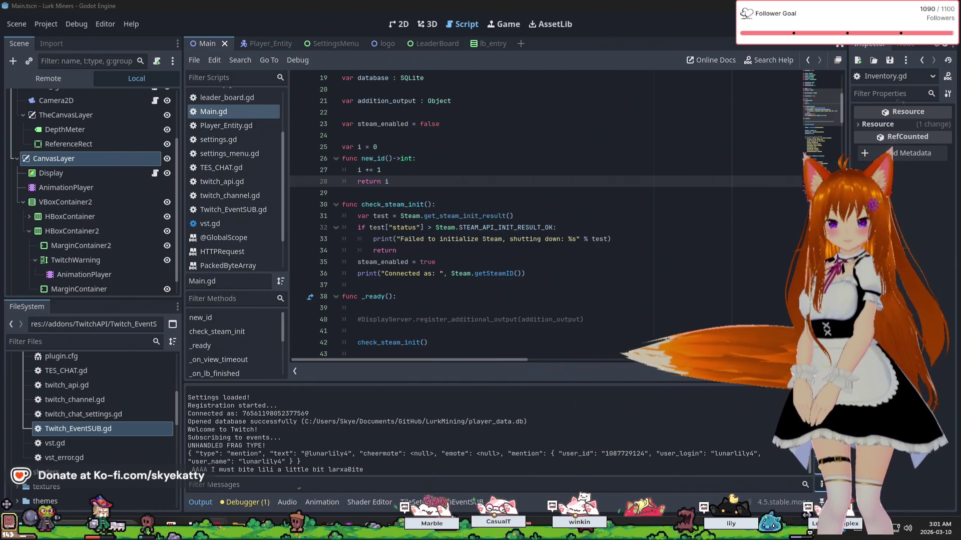
pyautogui.scroll(-1, 417, 219)
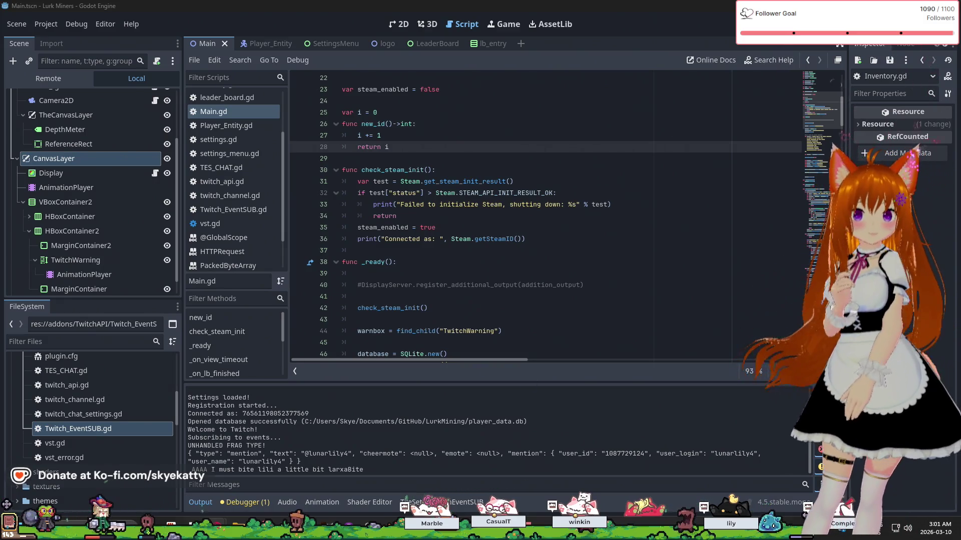
pyautogui.press('F8')
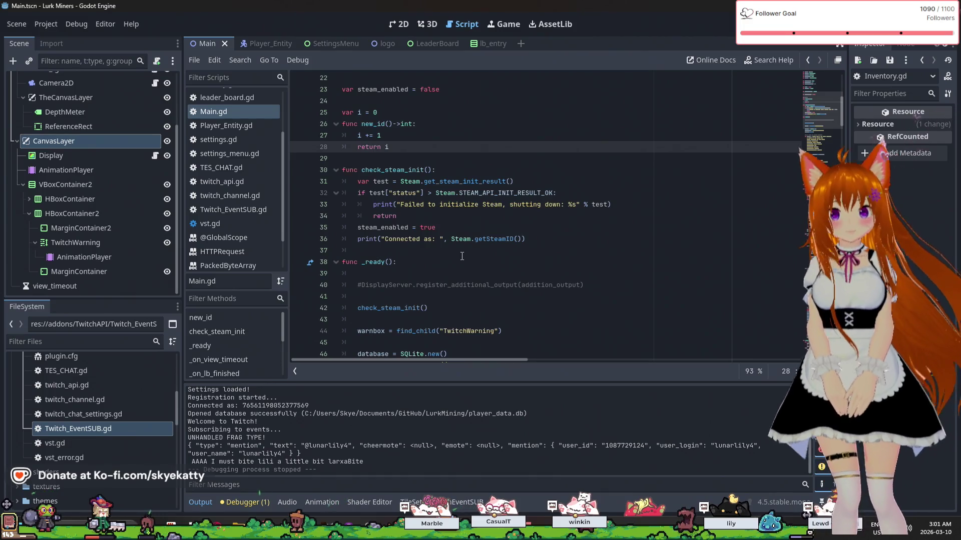
# Place the cursor on empty line 39 in _ready() and look over Main.gd
pyautogui.click(515, 273)
pyautogui.scroll(-2, 506, 266)
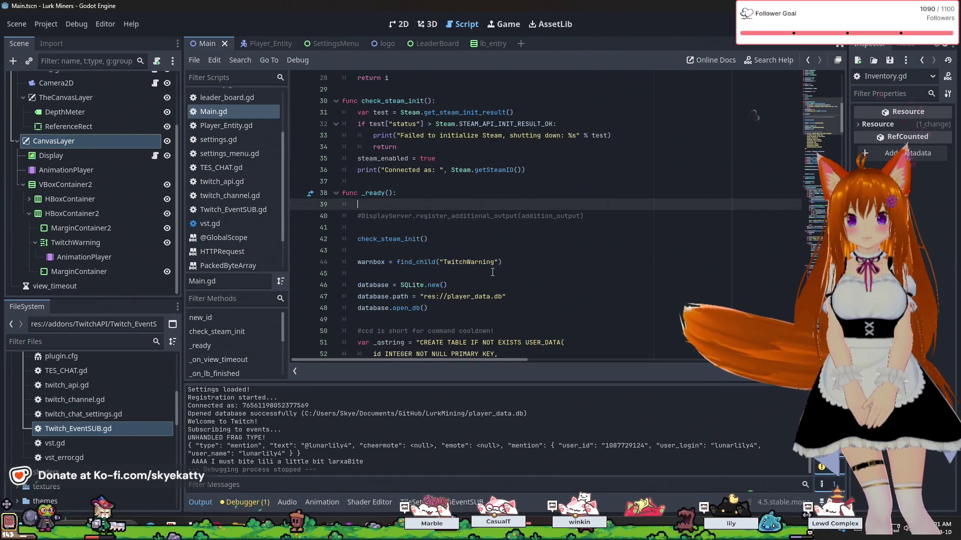
pyautogui.scroll(3, 492, 273)
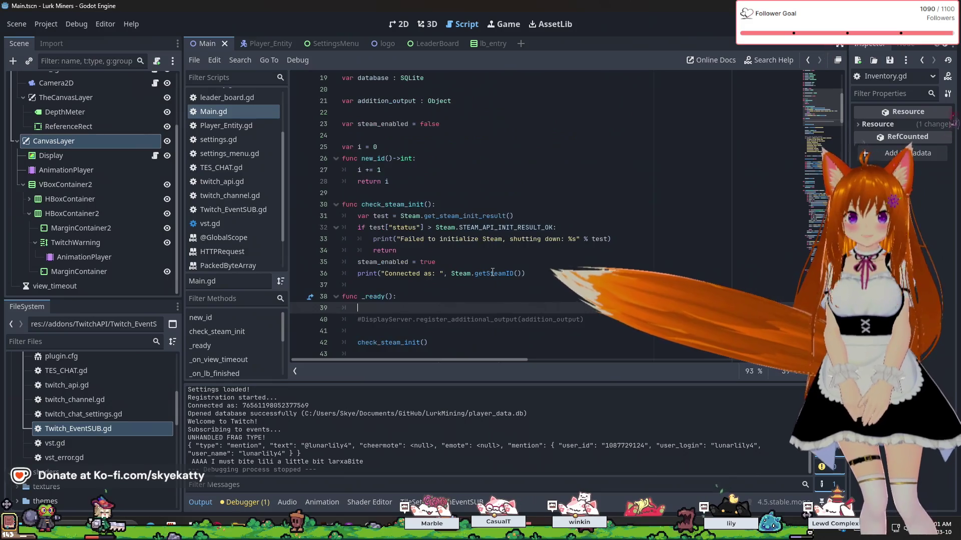
pyautogui.scroll(1, 493, 272)
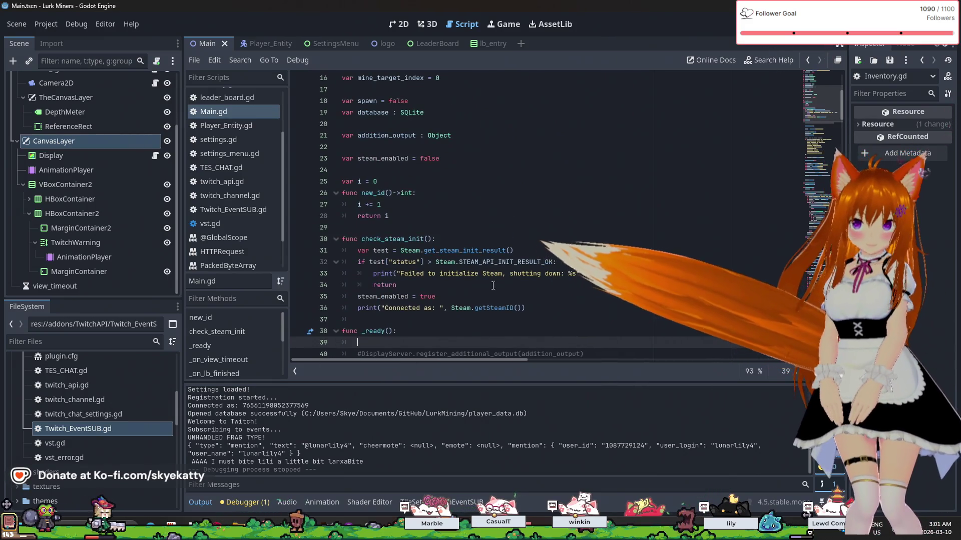
pyautogui.scroll(-4, 493, 285)
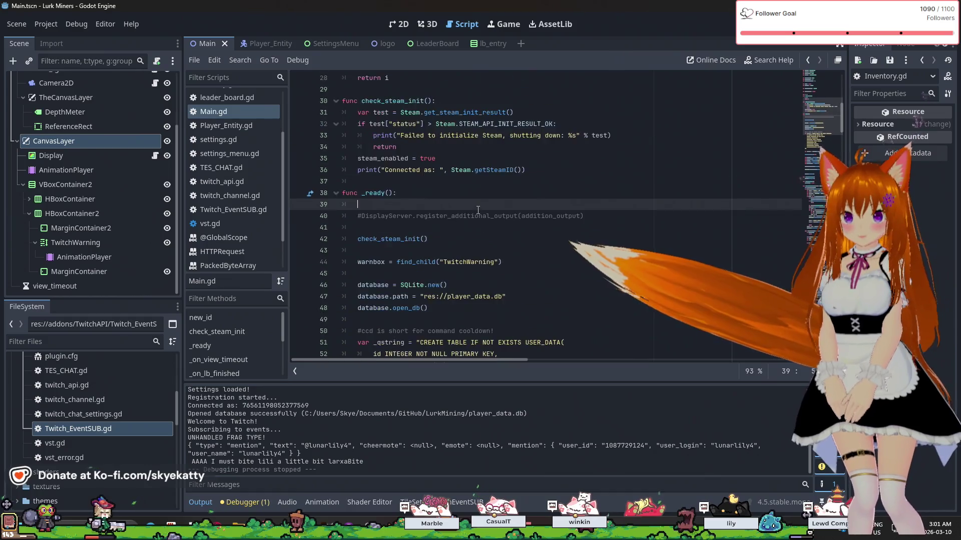
pyautogui.scroll(3, 478, 210)
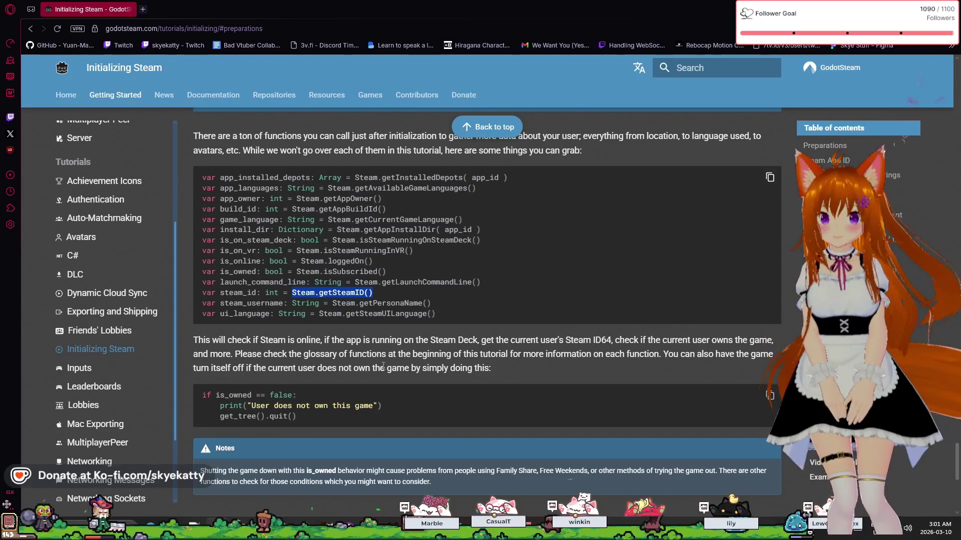
pyautogui.scroll(-2, 351, 357)
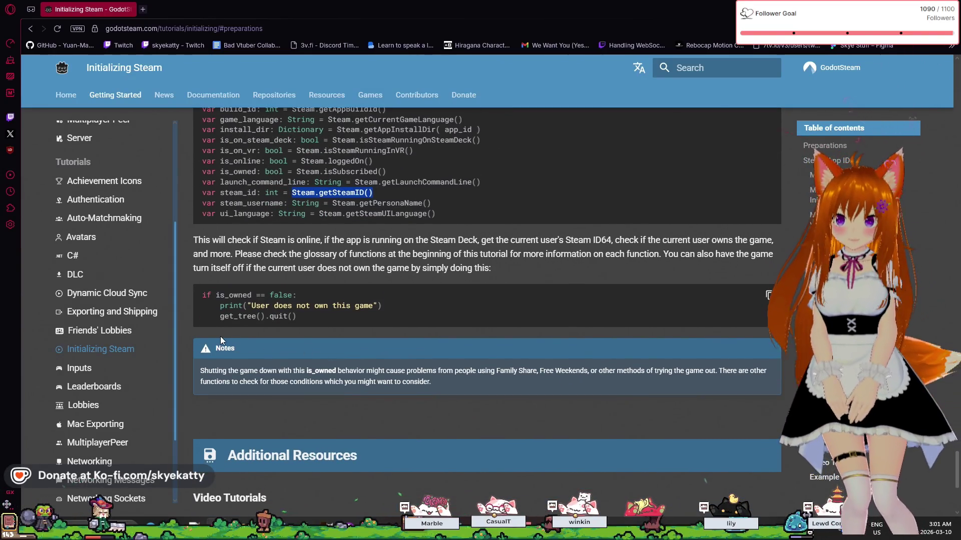
pyautogui.scroll(-1, 220, 336)
pyautogui.scroll(-2, 220, 336)
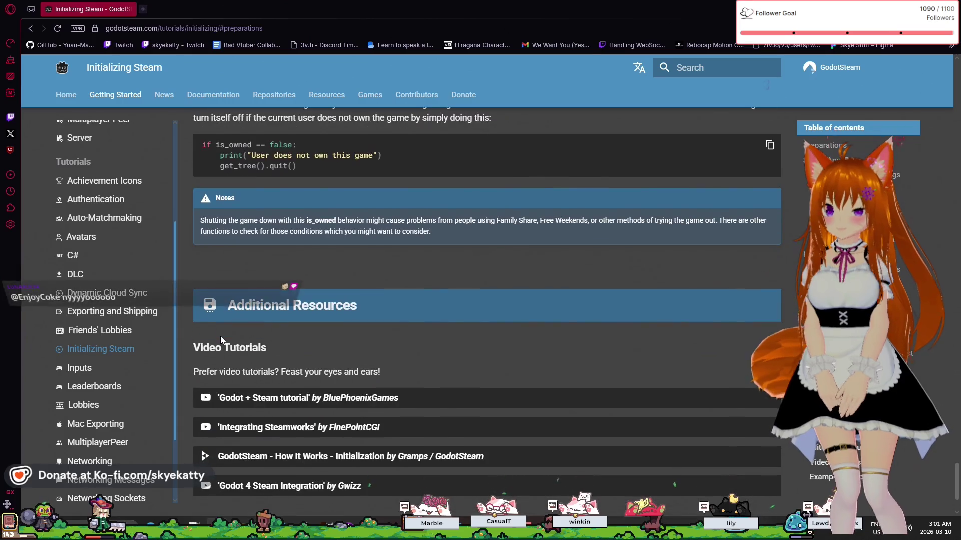
pyautogui.scroll(-1, 220, 336)
pyautogui.scroll(-1, 214, 354)
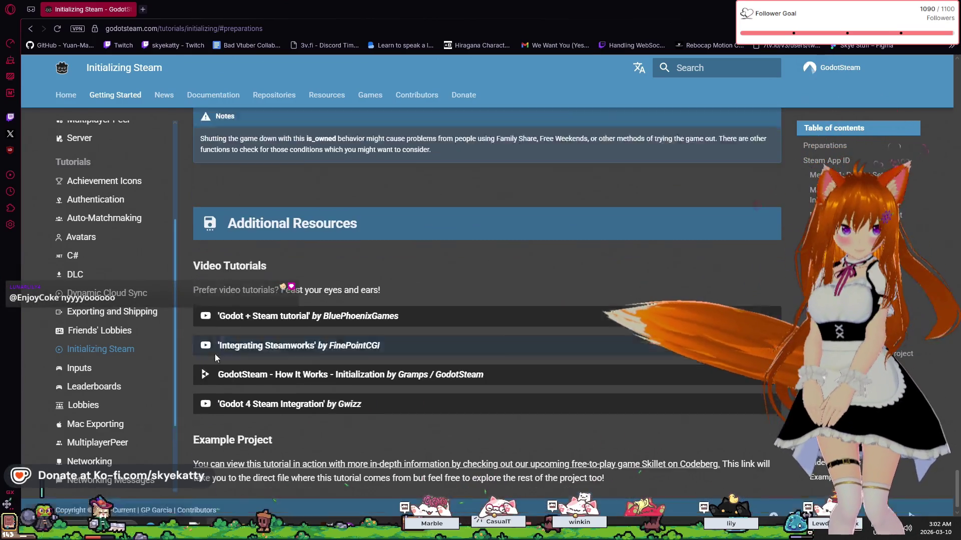
pyautogui.scroll(7, 464, 275)
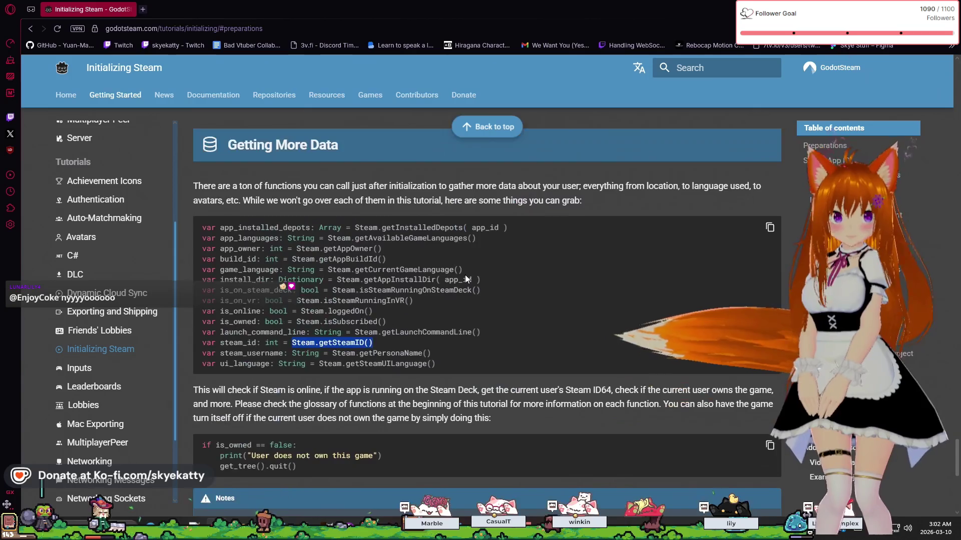
pyautogui.scroll(3, 464, 272)
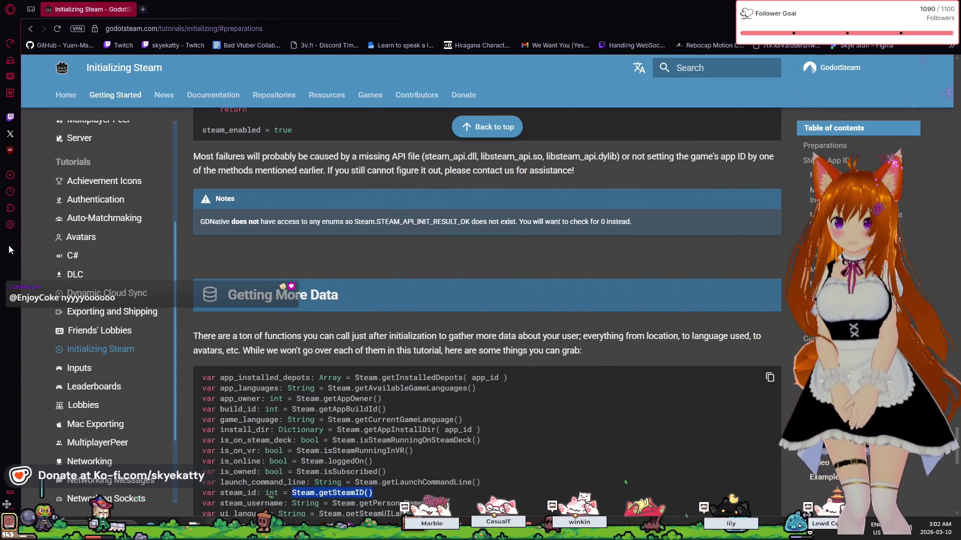
# Open the Authentication tutorial and read down to its validation callback code
pyautogui.click(112, 200)
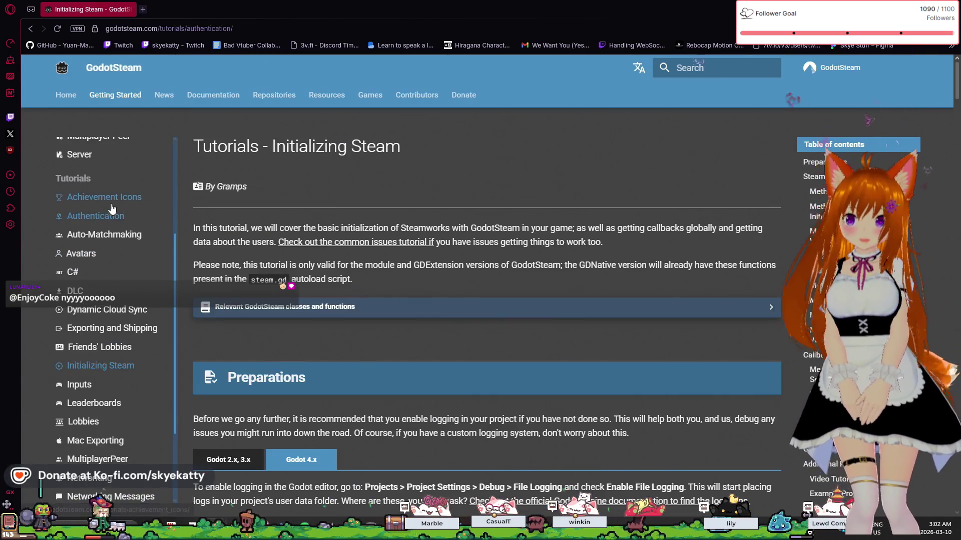
pyautogui.scroll(-3, 353, 295)
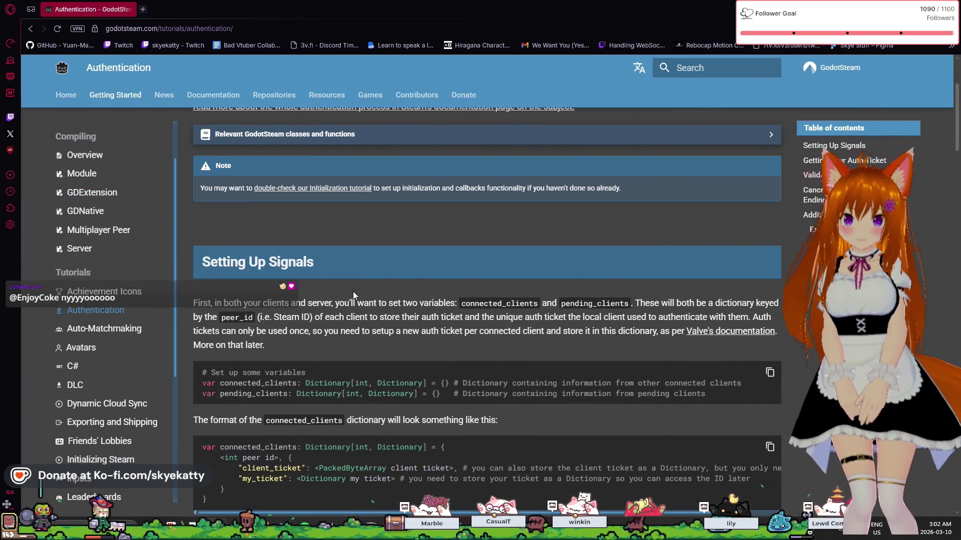
pyautogui.scroll(-1, 353, 294)
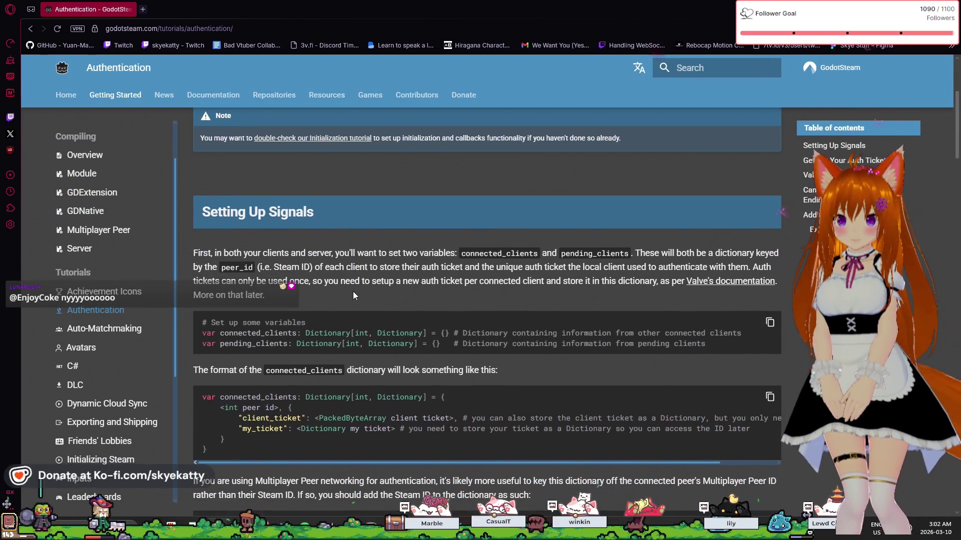
pyautogui.scroll(4, 353, 295)
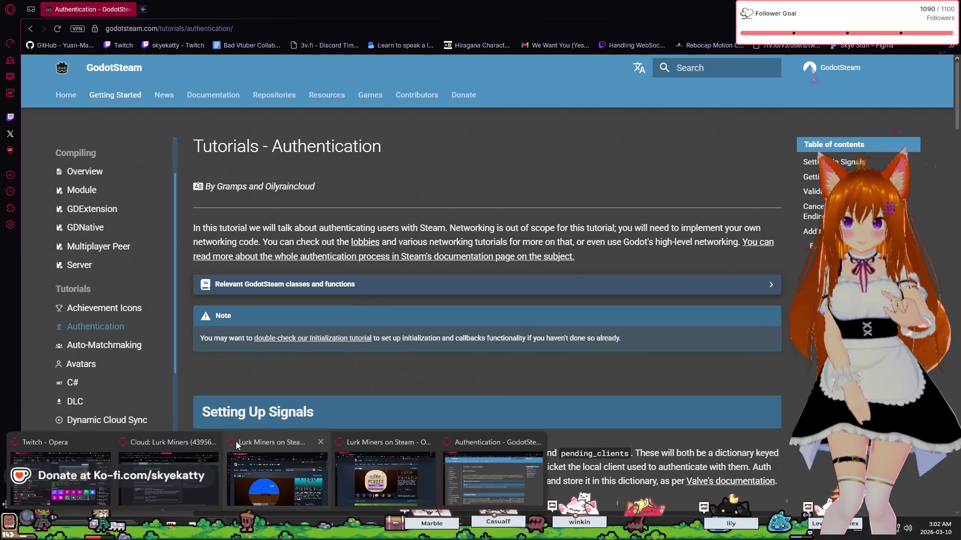
pyautogui.scroll(-1, 345, 360)
pyautogui.scroll(-1, 346, 363)
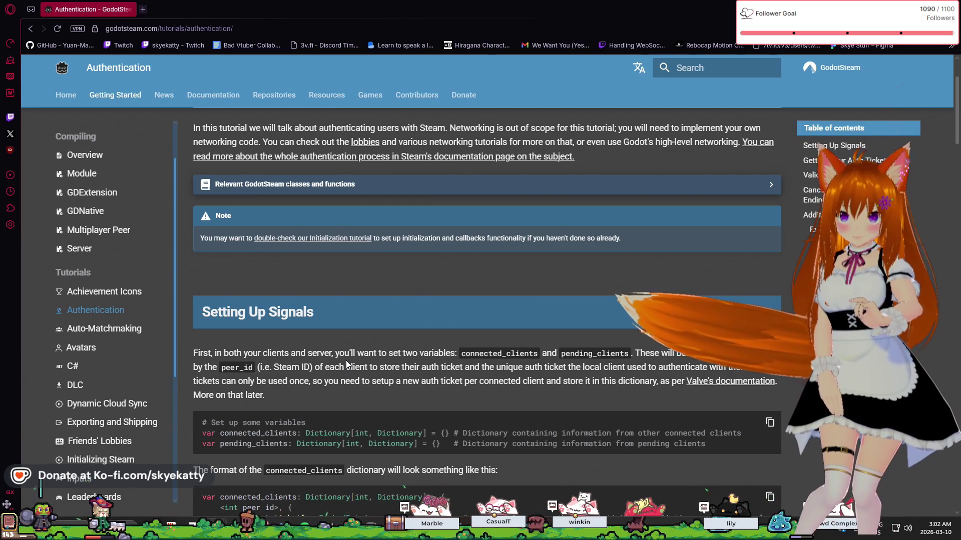
pyautogui.scroll(-3, 346, 364)
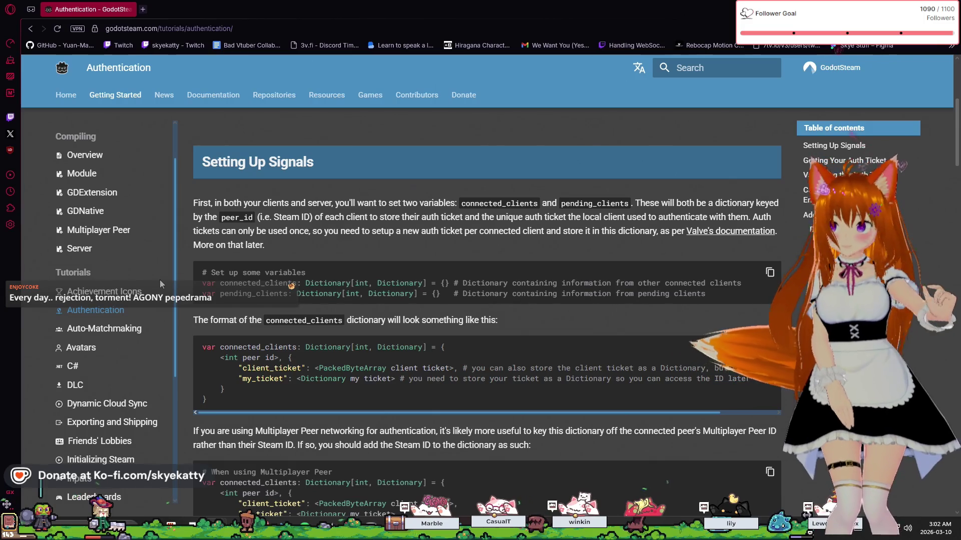
pyautogui.scroll(-1, 160, 280)
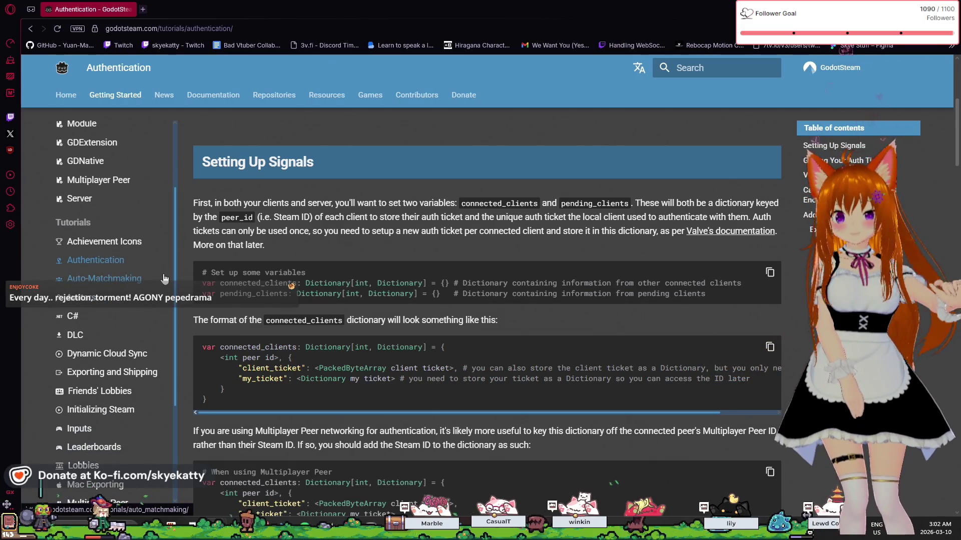
pyautogui.scroll(-2, 157, 281)
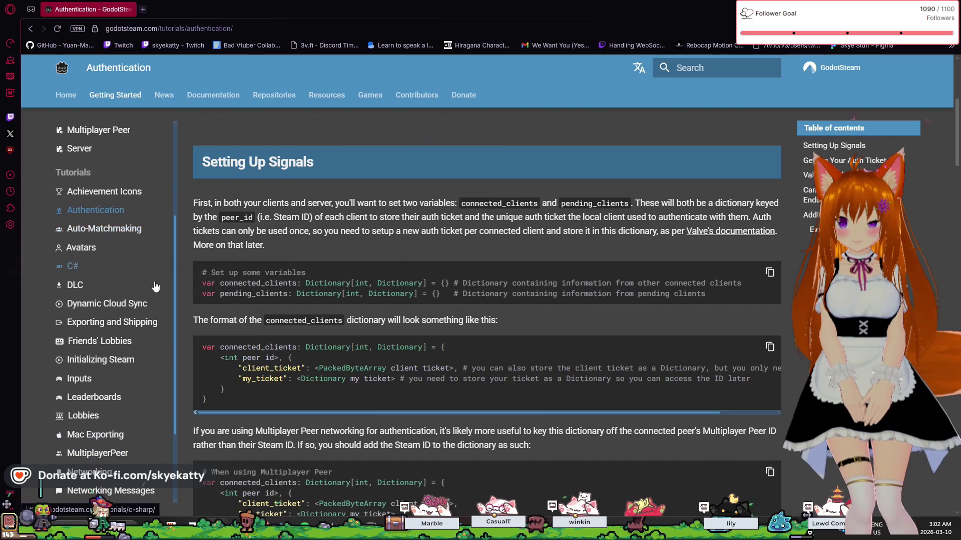
pyautogui.scroll(3, 137, 319)
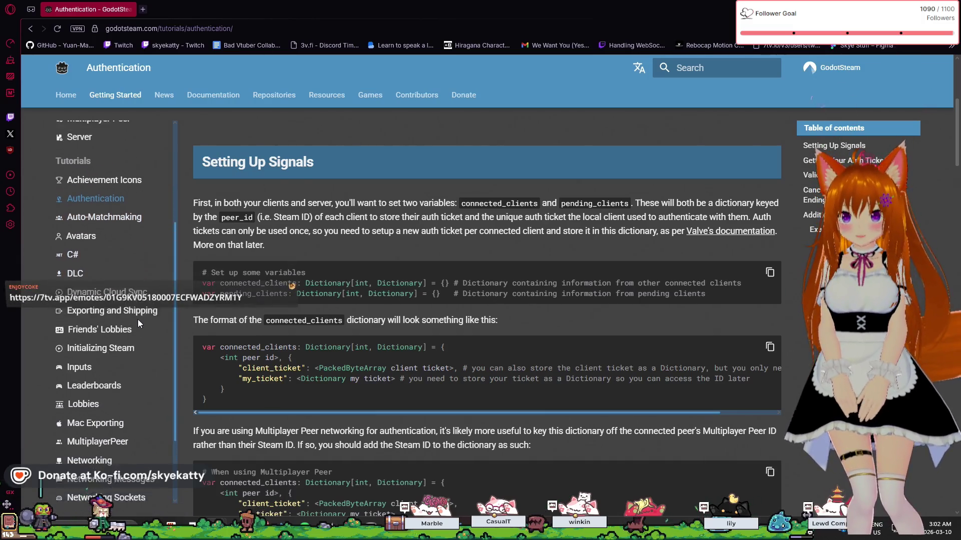
pyautogui.scroll(-3, 381, 423)
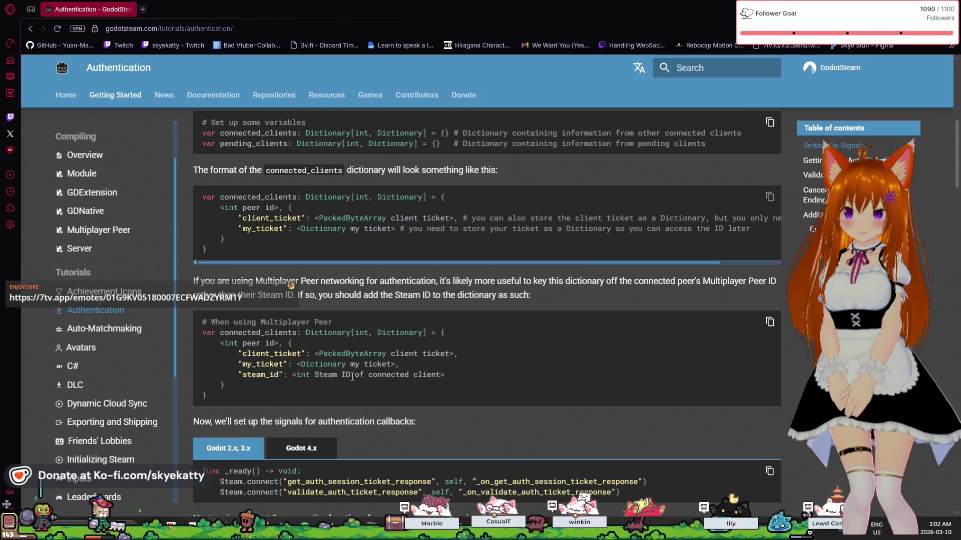
pyautogui.scroll(-3, 352, 376)
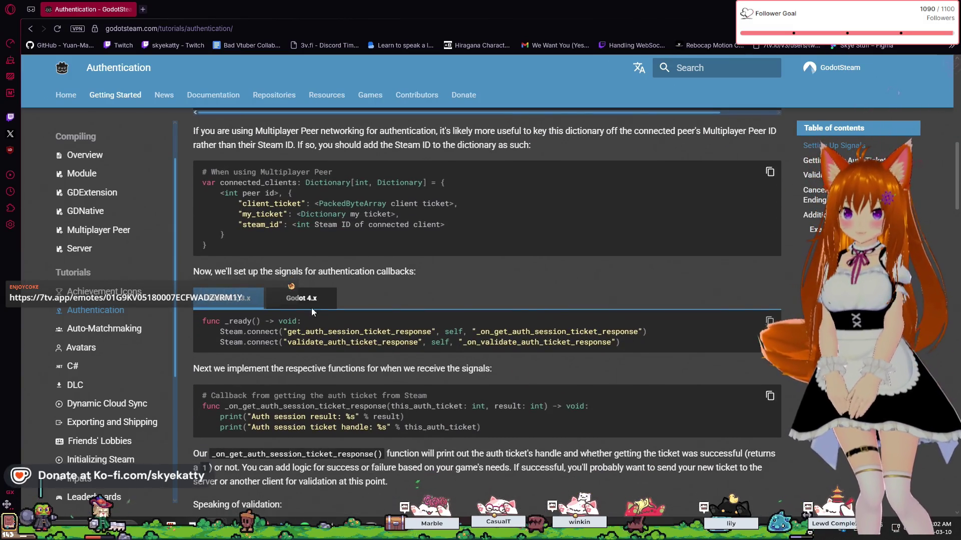
# Switch the signal code to the Godot 4.x version and read on to Getting Your Auth Ticket
pyautogui.click(295, 295)
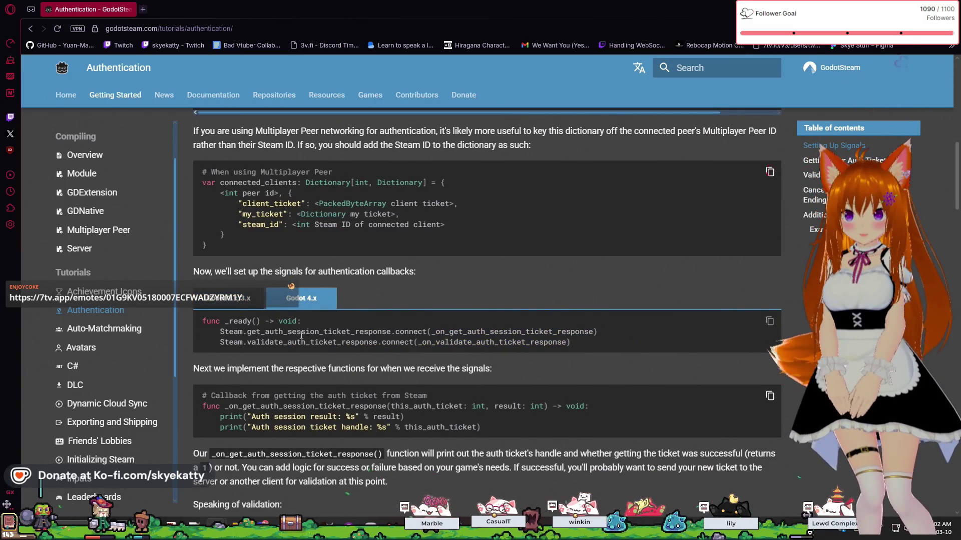
pyautogui.scroll(-1, 315, 377)
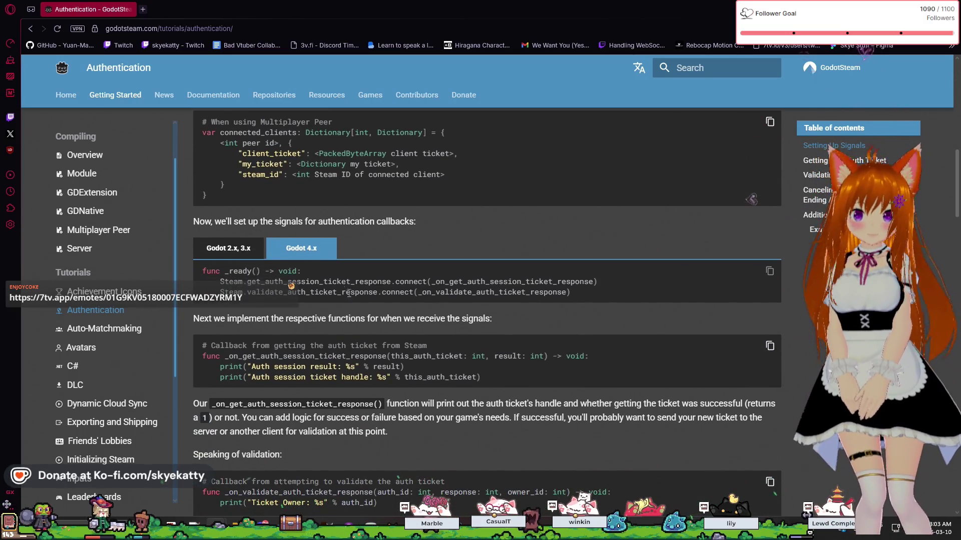
pyautogui.scroll(-2, 354, 304)
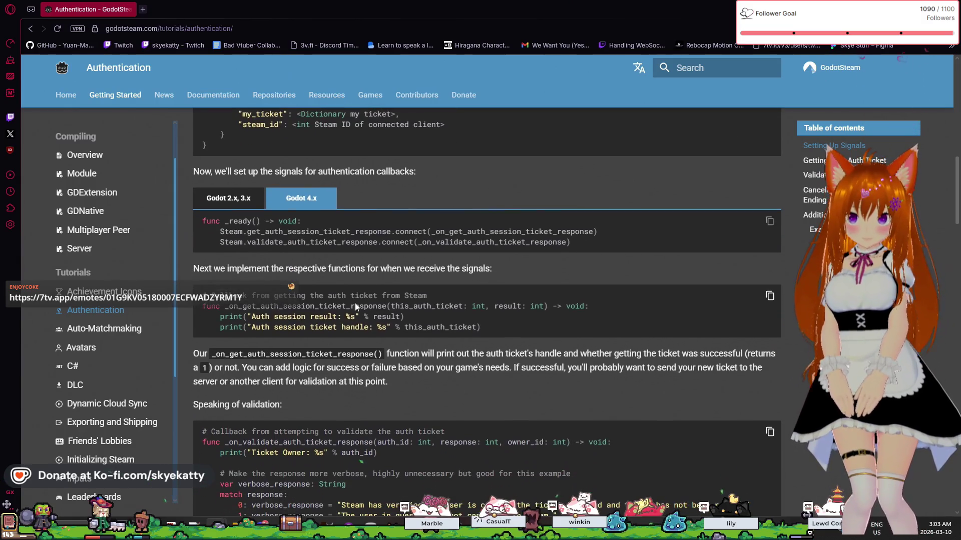
pyautogui.scroll(-2, 356, 303)
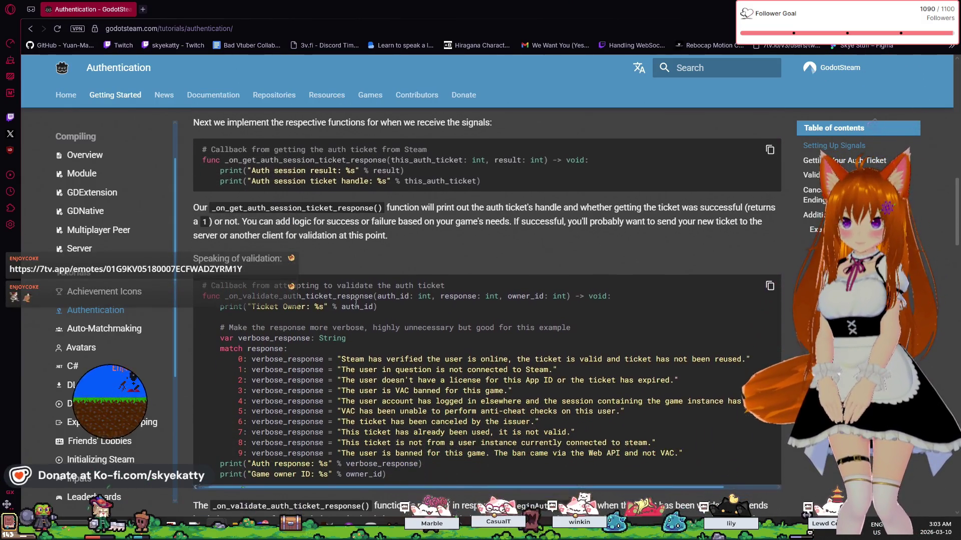
pyautogui.scroll(-1, 355, 303)
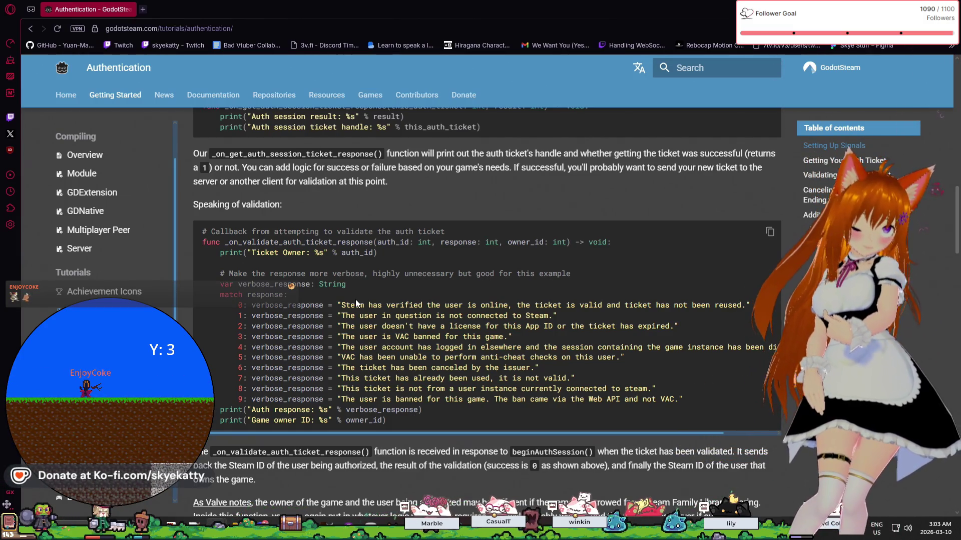
pyautogui.scroll(-5, 350, 305)
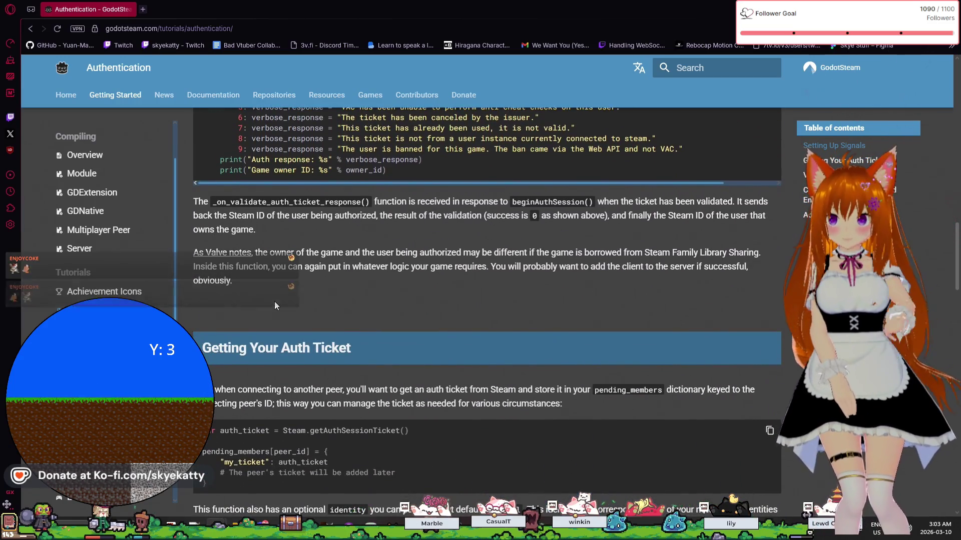
pyautogui.scroll(-2, 100, 210)
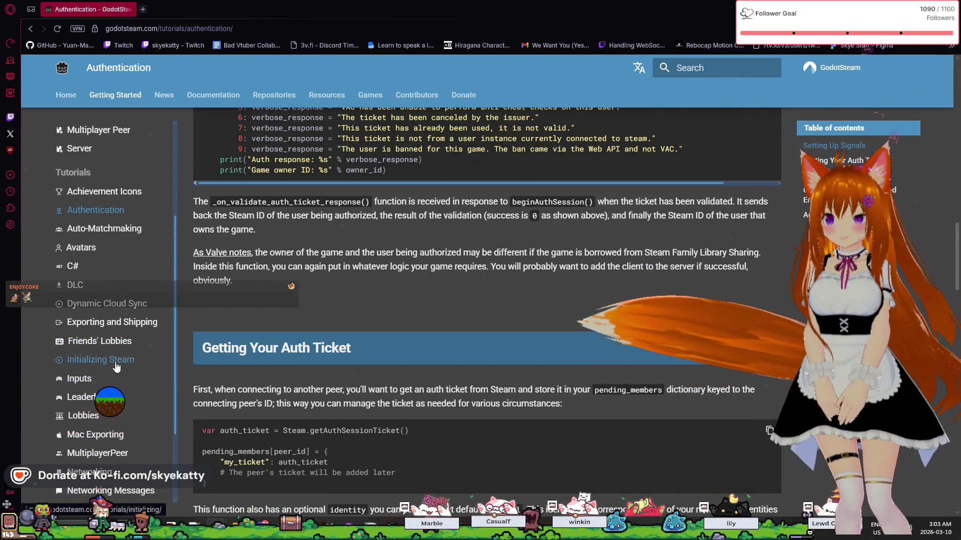
pyautogui.scroll(-2, 116, 366)
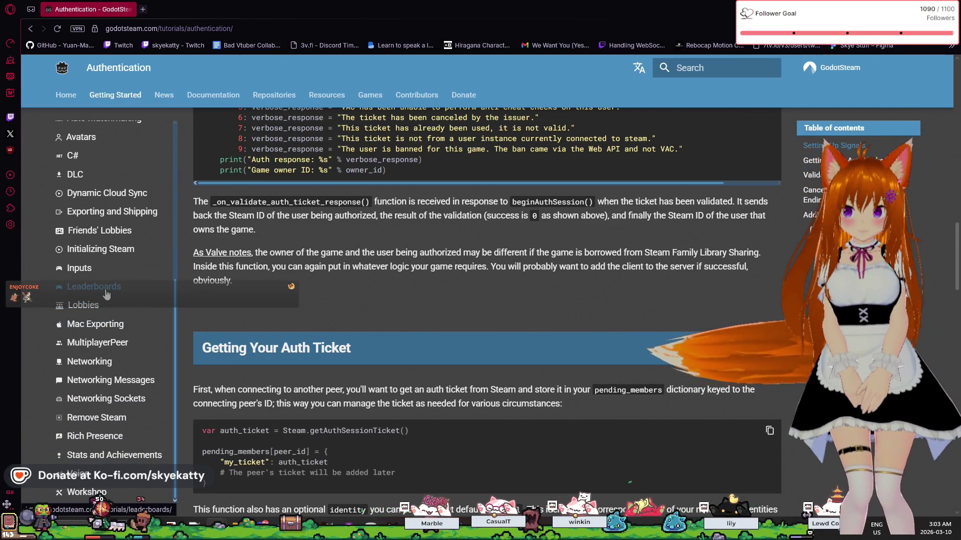
# Open the Leaderboards tutorial and look over its Set Up, Variables and Signals sections
pyautogui.click(106, 293)
pyautogui.scroll(-3, 559, 354)
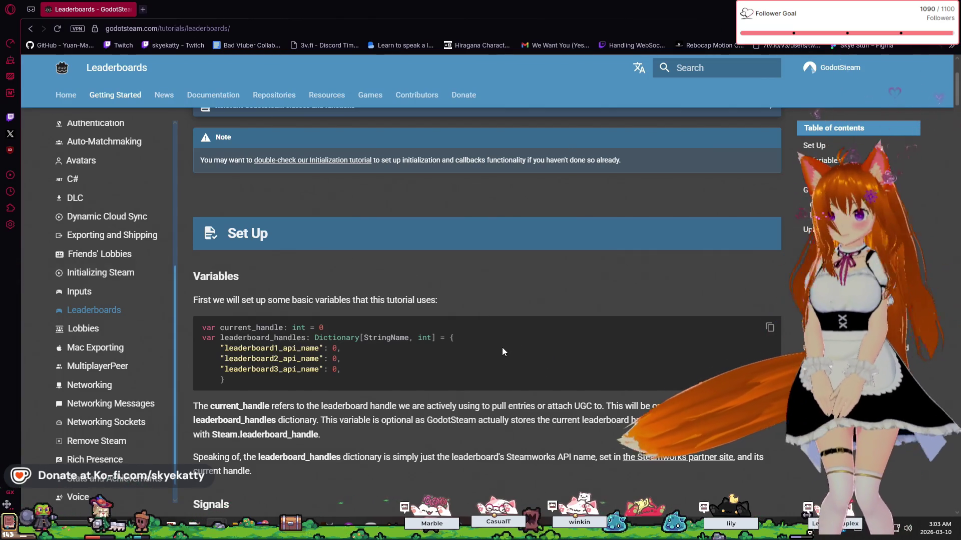
pyautogui.scroll(-2, 278, 339)
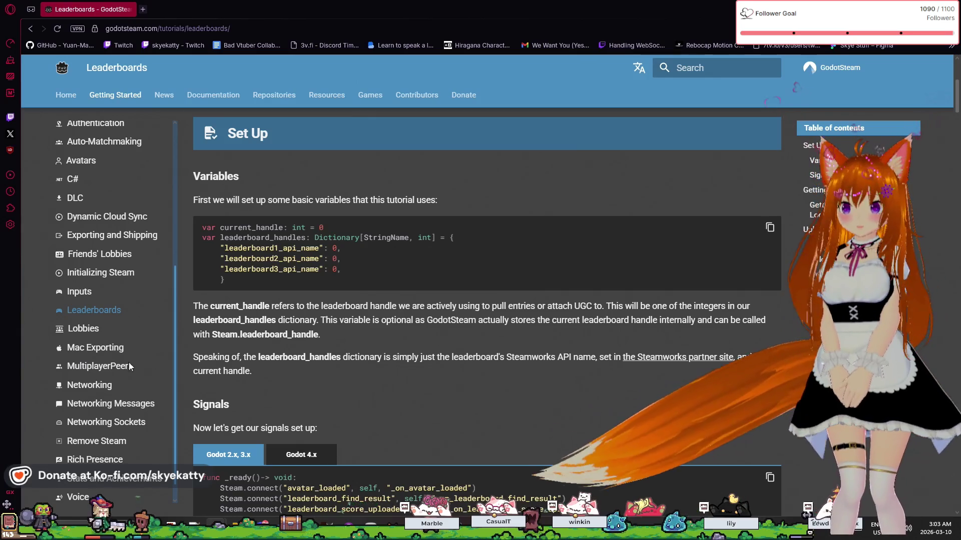
pyautogui.scroll(-1, 88, 385)
pyautogui.scroll(-2, 85, 389)
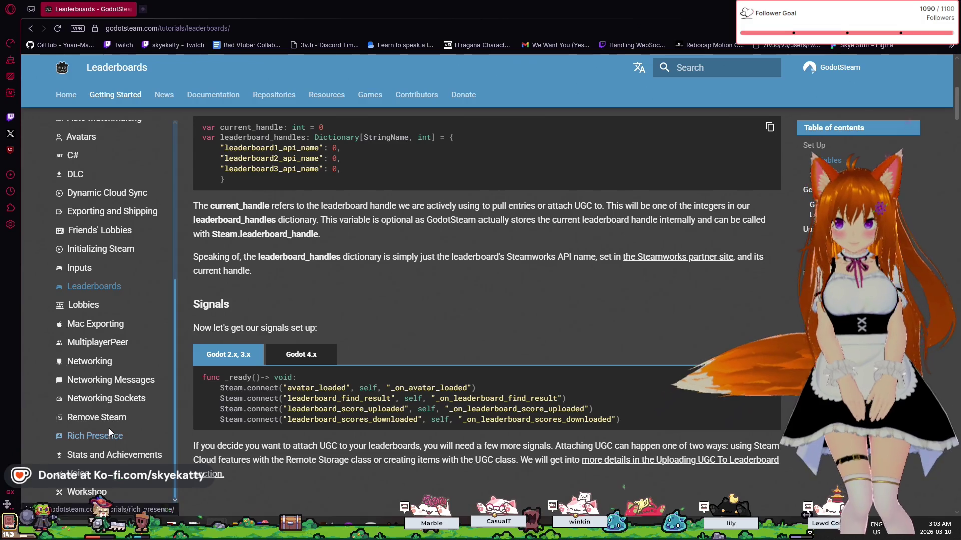
pyautogui.scroll(-1, 151, 424)
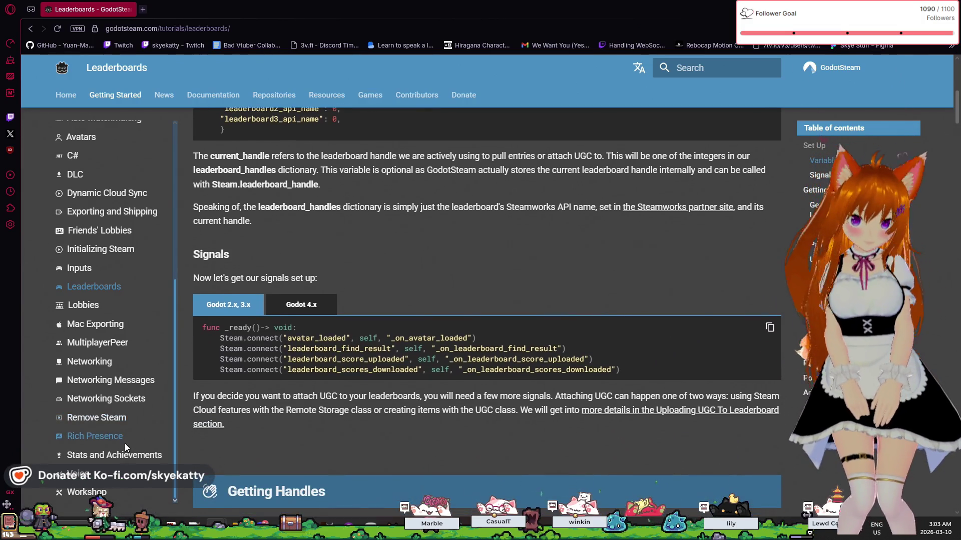
pyautogui.scroll(3, 241, 466)
pyautogui.scroll(2, 235, 460)
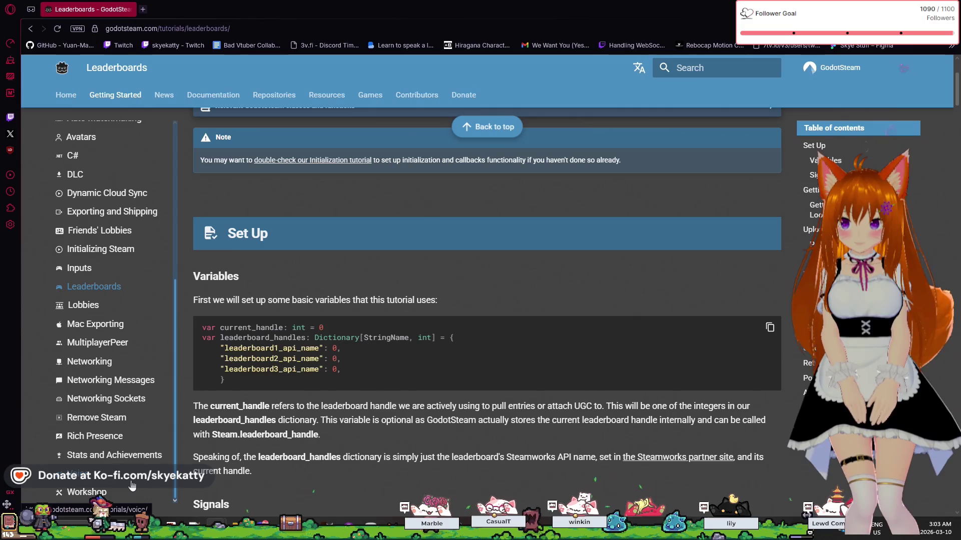
# Open the UGC / Workshop tutorial and read the steamworks.gd variables under Preparations
pyautogui.click(89, 494)
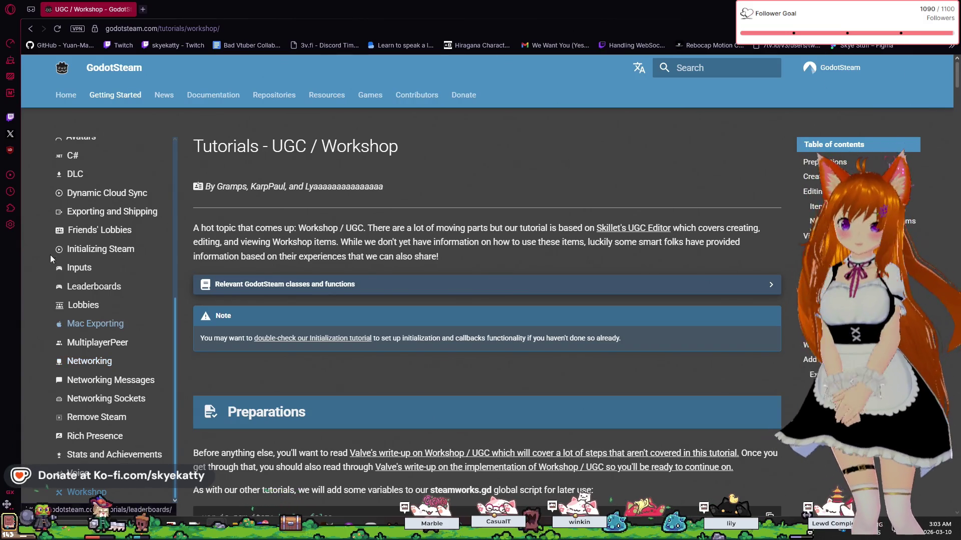
pyautogui.scroll(4, 106, 282)
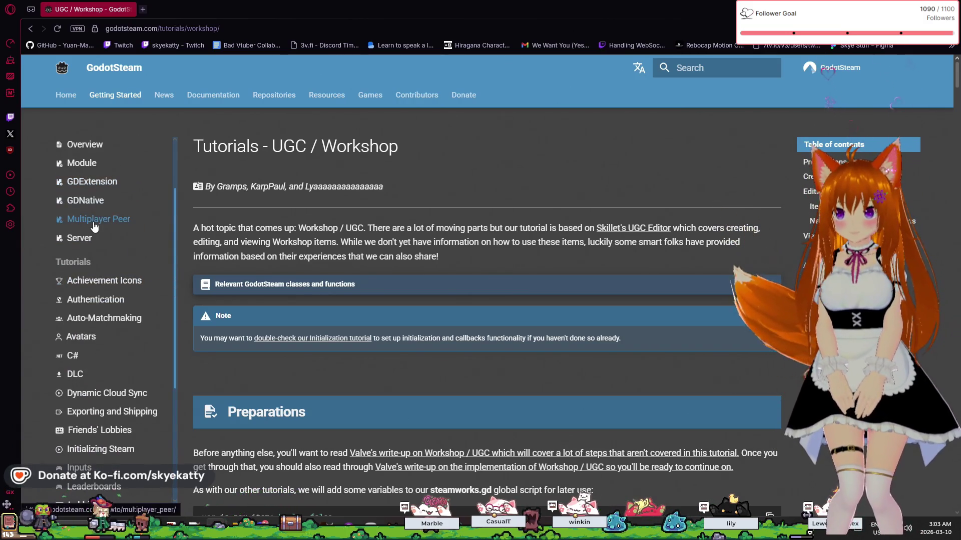
pyautogui.scroll(-1, 120, 345)
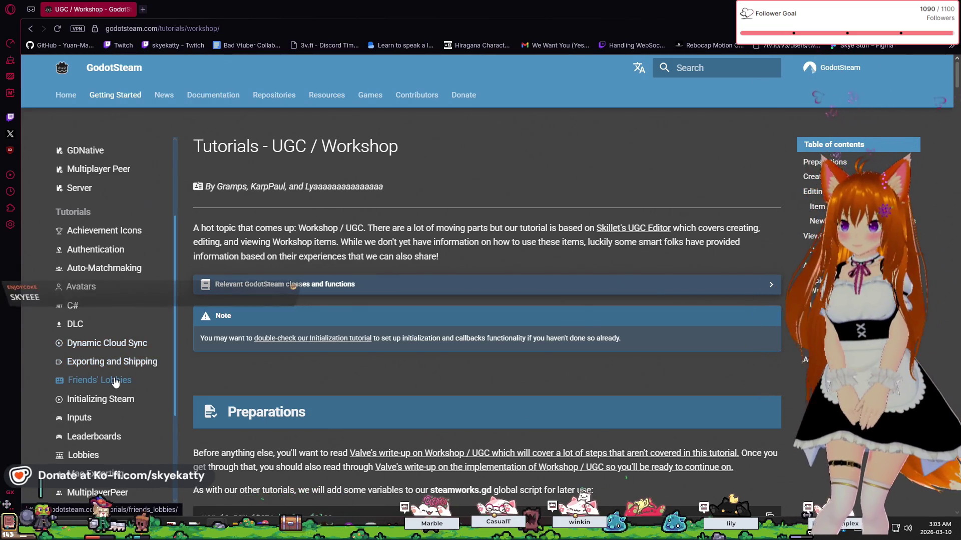
pyautogui.scroll(-2, 115, 382)
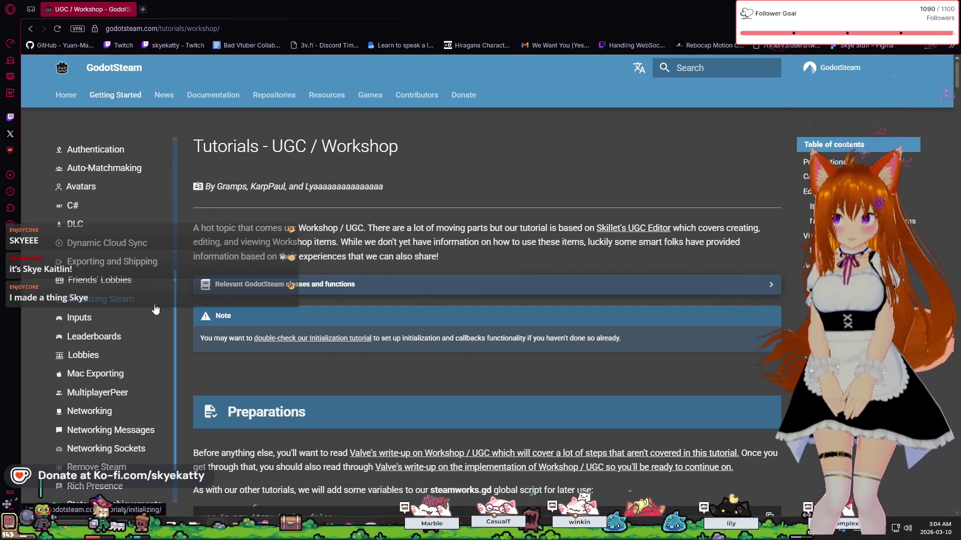
pyautogui.scroll(1, 156, 309)
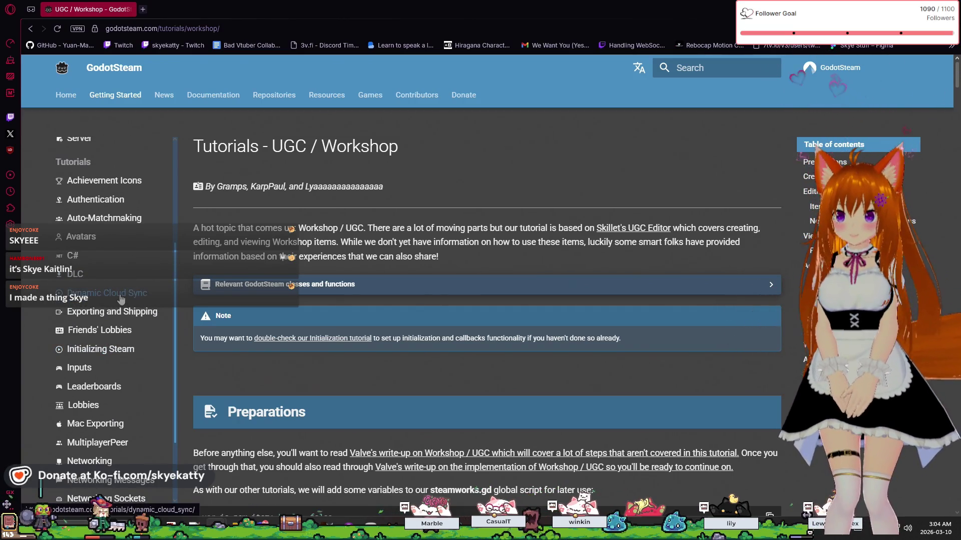
pyautogui.scroll(-2, 124, 300)
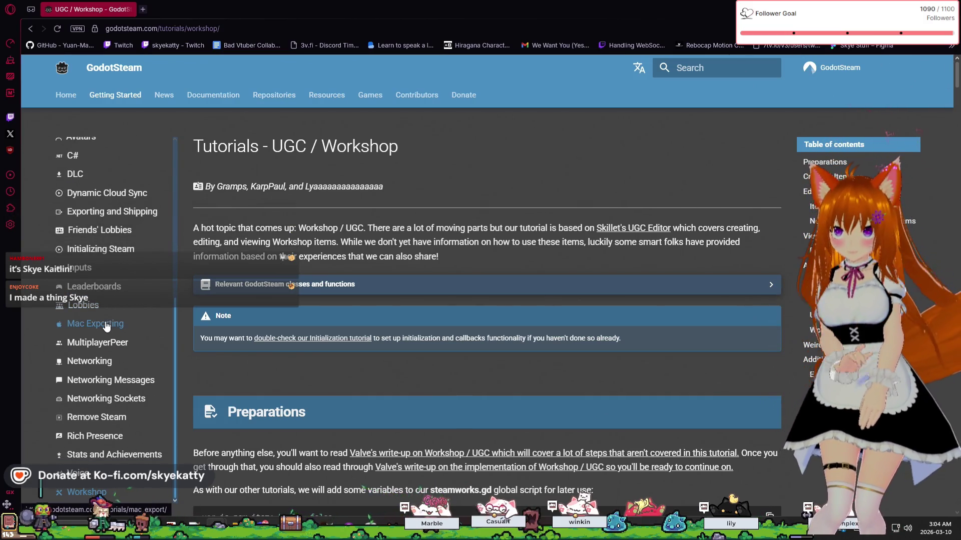
pyautogui.scroll(-4, 105, 326)
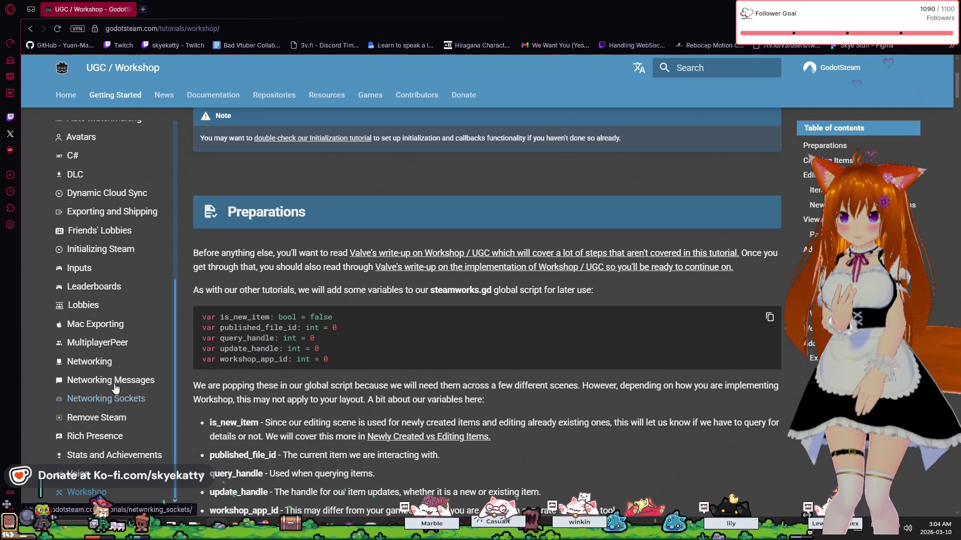
pyautogui.scroll(1, 103, 360)
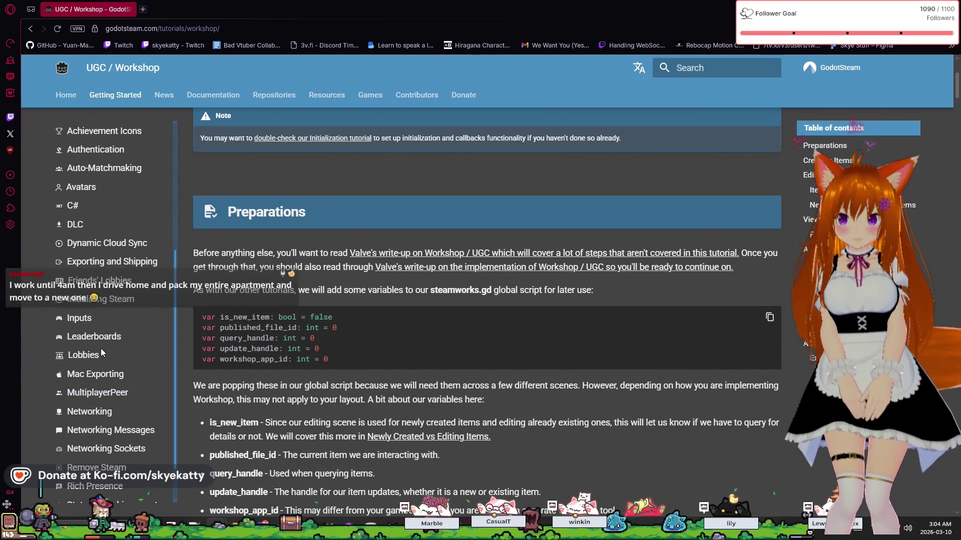
# Revisit Leaderboards, then open the DLC tutorial, which is only a placeholder page
pyautogui.click(99, 344)
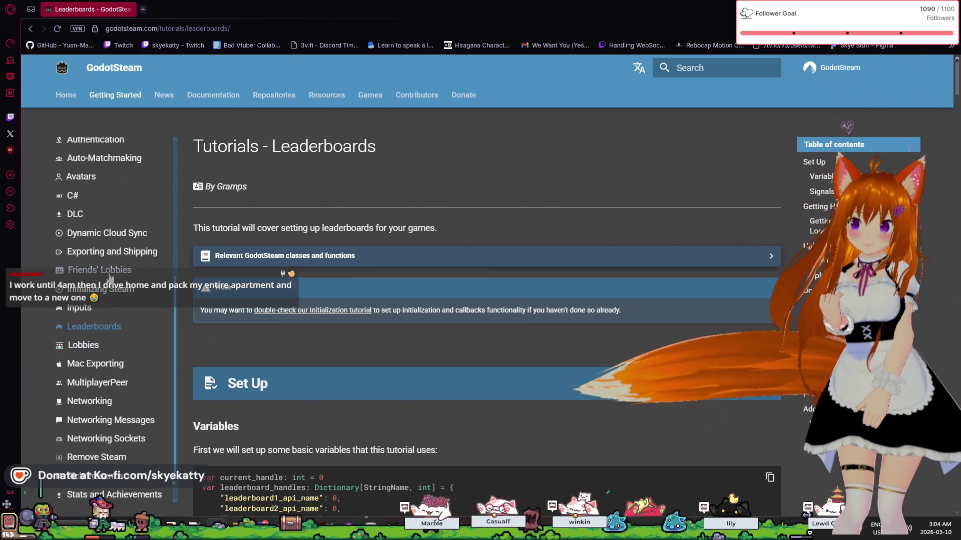
pyautogui.scroll(3, 90, 265)
pyautogui.click(73, 273)
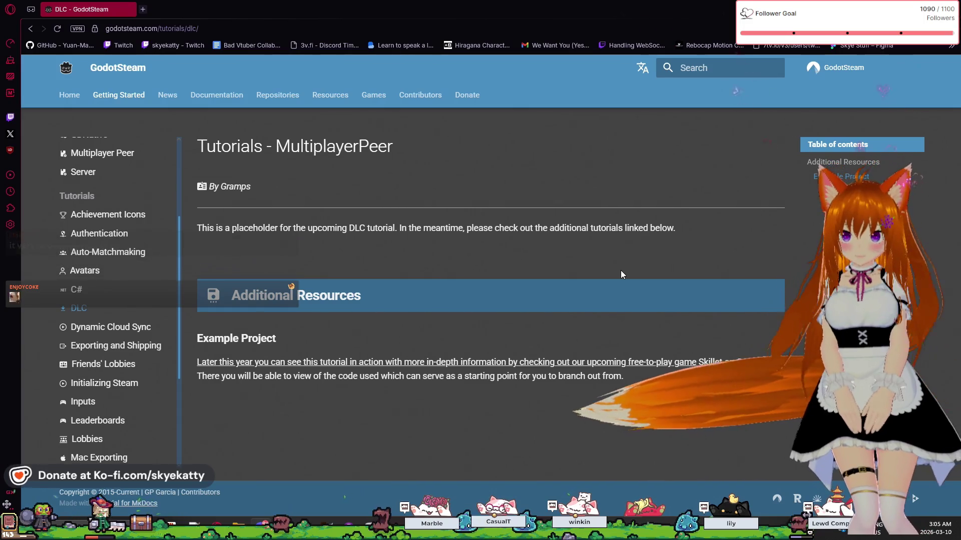
# Open the C# tutorial and read through the page
pyautogui.click(86, 289)
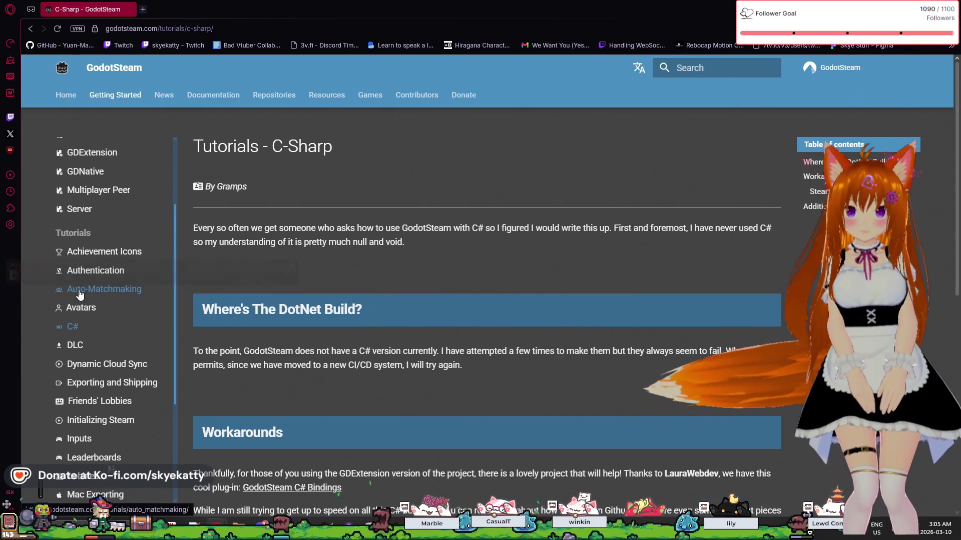
pyautogui.scroll(1, 86, 296)
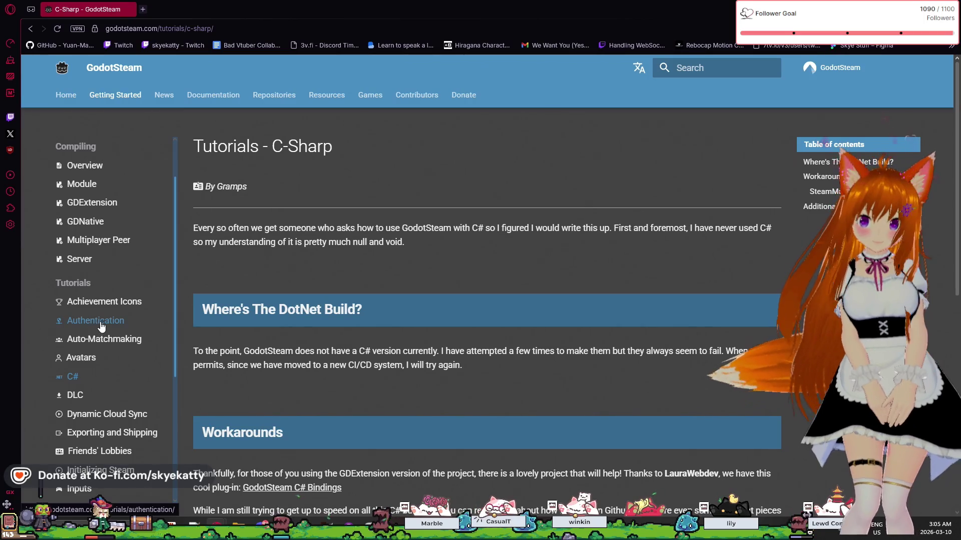
pyautogui.scroll(-4, 98, 320)
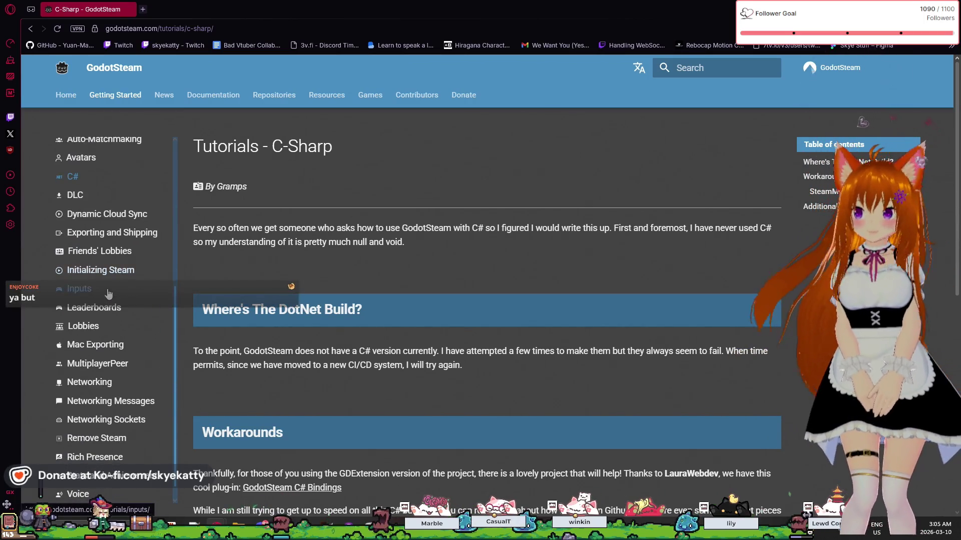
pyautogui.scroll(-1, 109, 356)
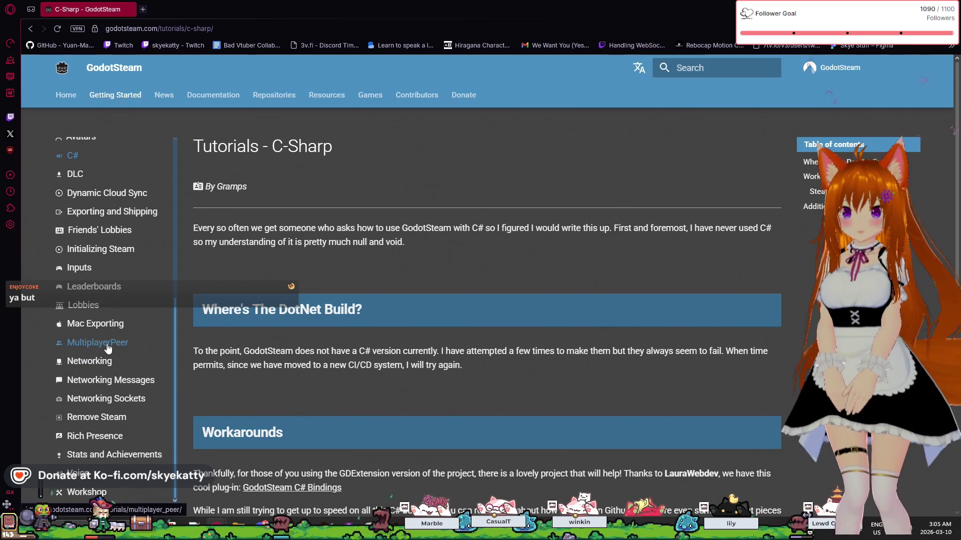
pyautogui.scroll(-2, 115, 332)
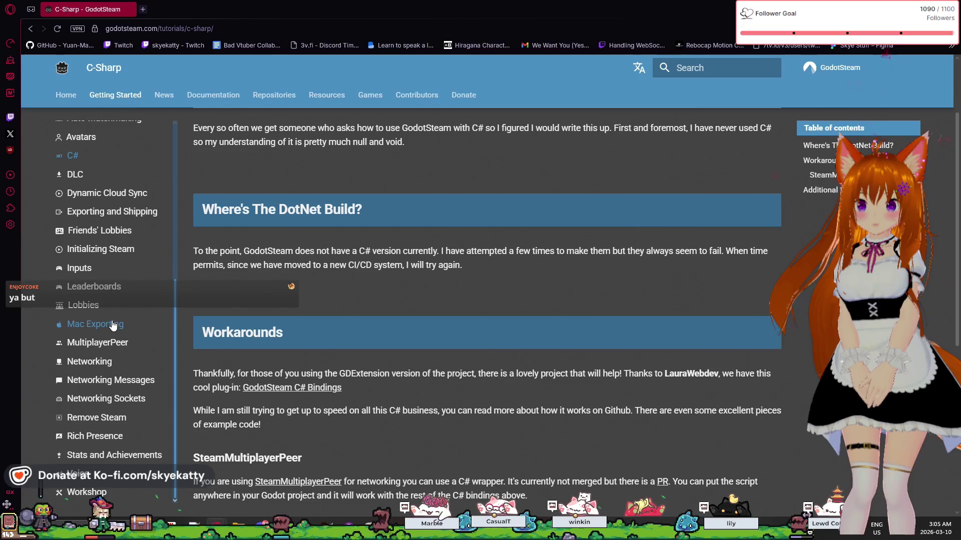
pyautogui.scroll(-1, 108, 341)
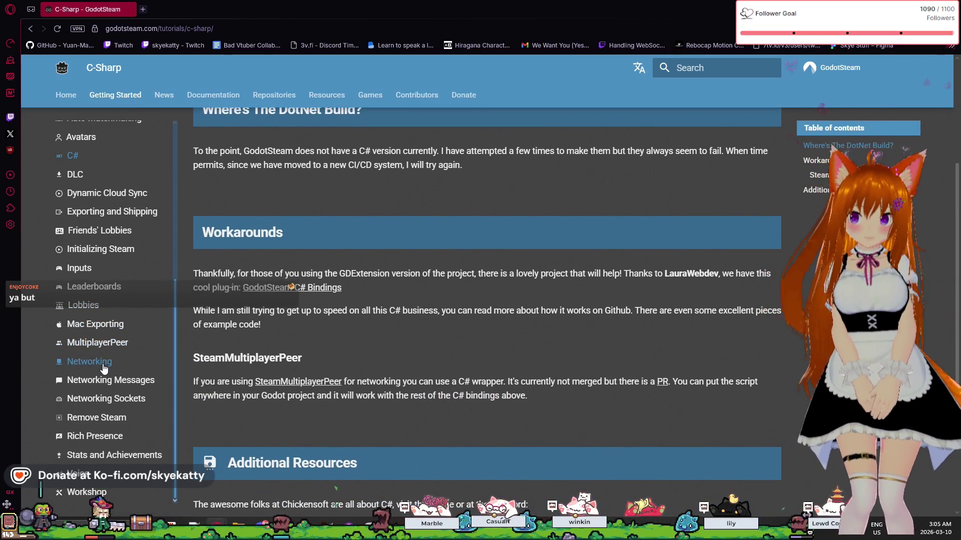
pyautogui.scroll(-3, 105, 371)
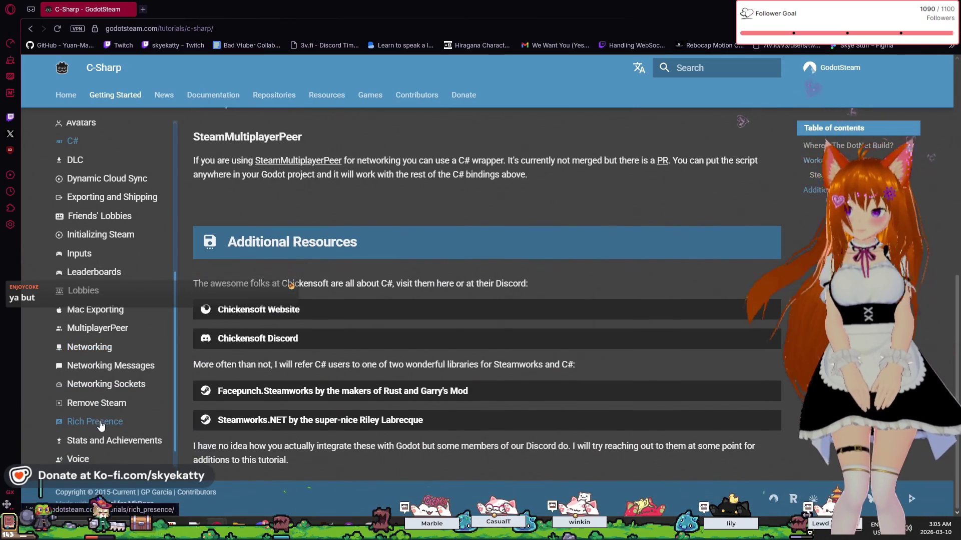
# Open the Statistics and Achievements tutorial at its Preparations section
pyautogui.click(100, 440)
pyautogui.scroll(-2, 266, 351)
pyautogui.scroll(4, 266, 351)
pyautogui.scroll(-3, 262, 335)
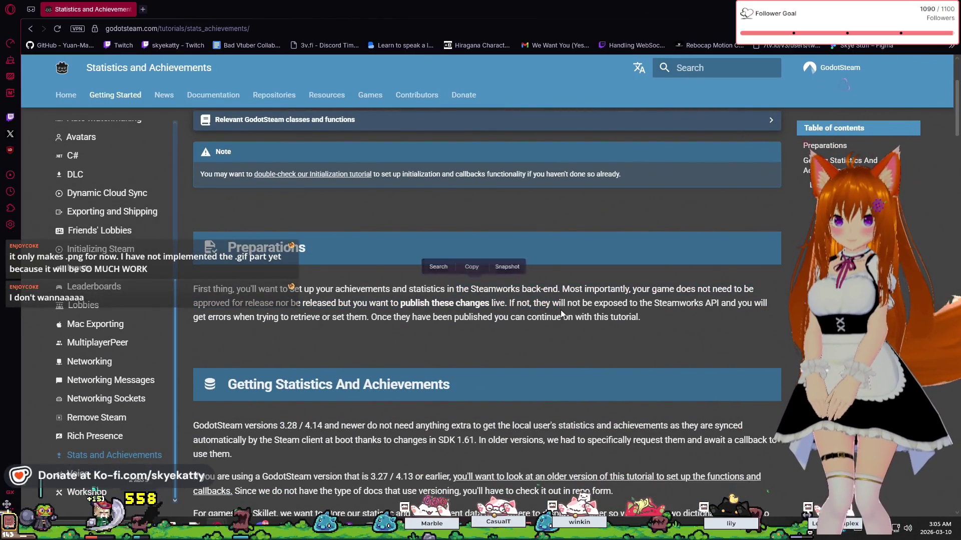
# Highlight phrases in the Preparations paragraph, then scroll down to the achievements and statistics dictionaries example
pyautogui.moveTo(608, 303); pyautogui.dragTo(736, 289)
pyautogui.click(706, 310)
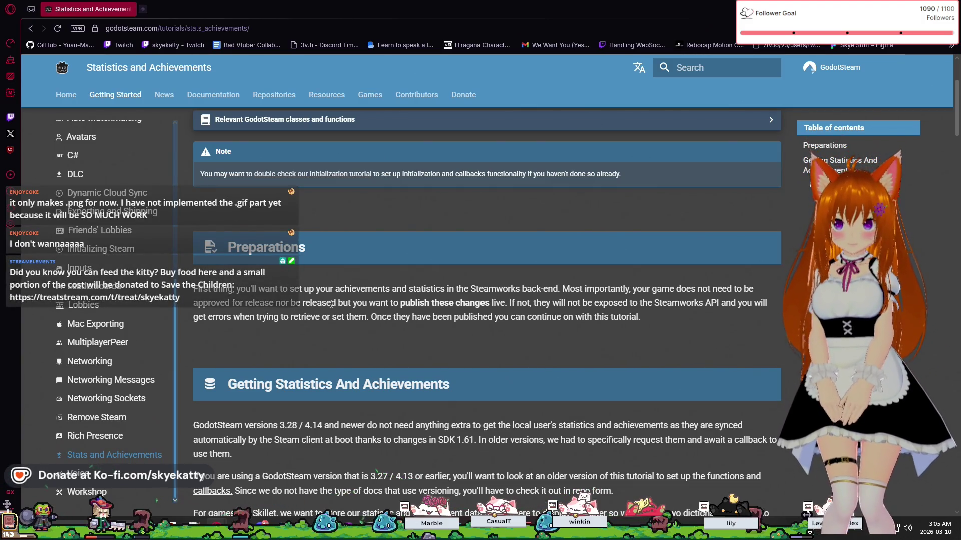
pyautogui.moveTo(344, 307); pyautogui.dragTo(459, 330)
pyautogui.click(396, 316)
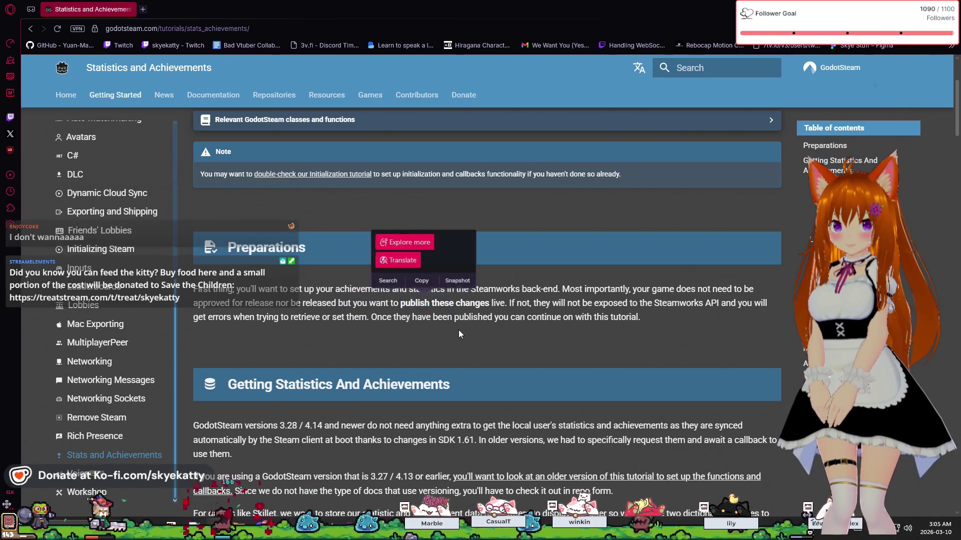
pyautogui.click(470, 322)
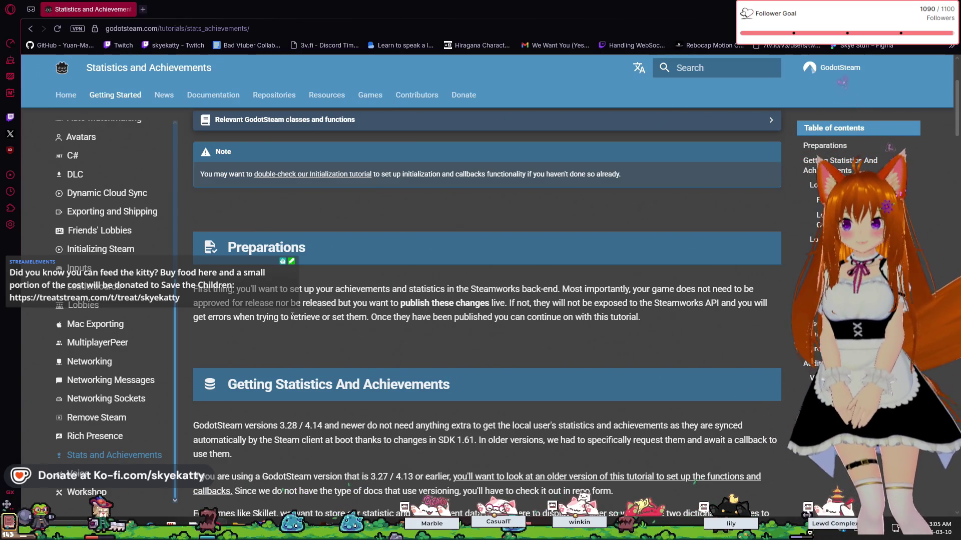
pyautogui.moveTo(289, 304)
pyautogui.mouseDown()
pyautogui.moveTo(384, 317)
pyautogui.moveTo(489, 303)
pyautogui.moveTo(559, 310)
pyautogui.mouseUp()
pyautogui.click(599, 308)
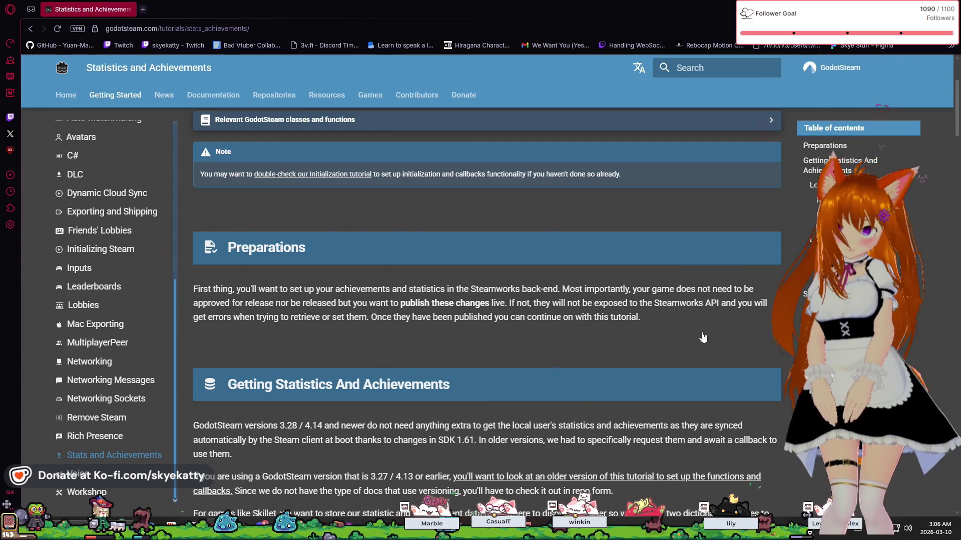
pyautogui.scroll(-4, 300, 378)
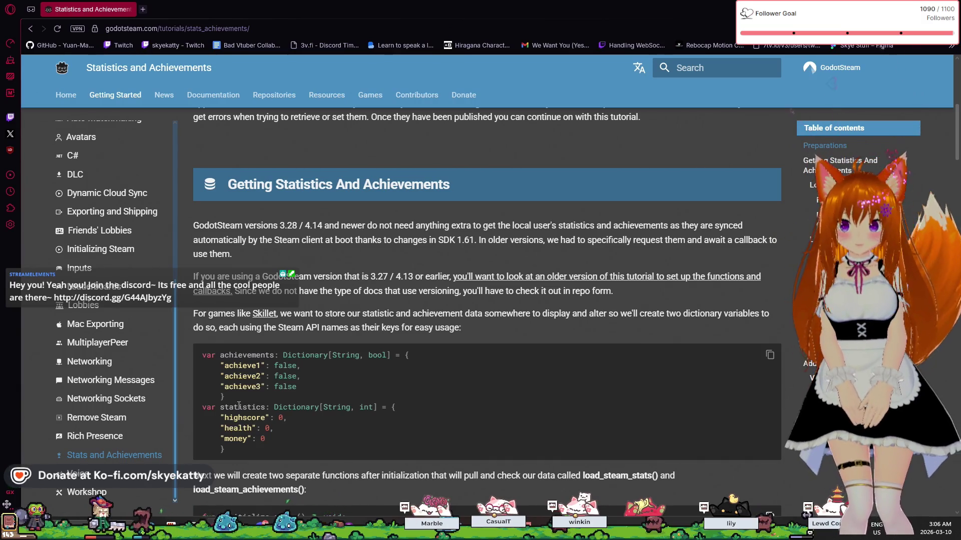
pyautogui.scroll(-1, 324, 359)
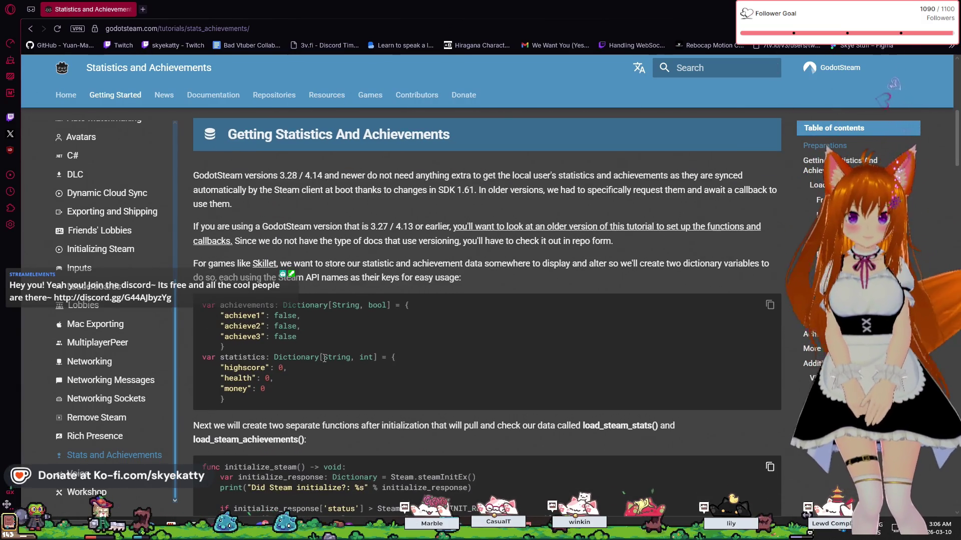
pyautogui.scroll(-1, 325, 359)
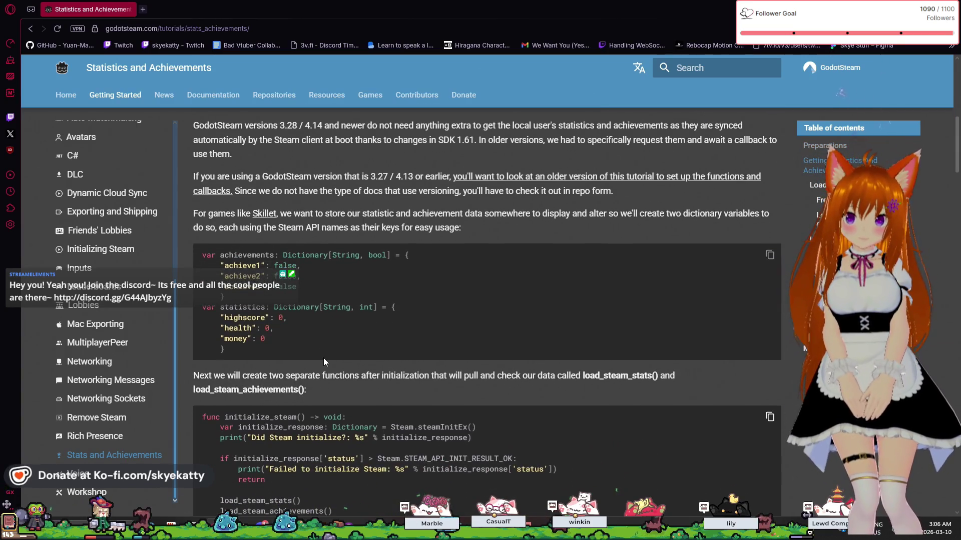
pyautogui.scroll(1, 323, 359)
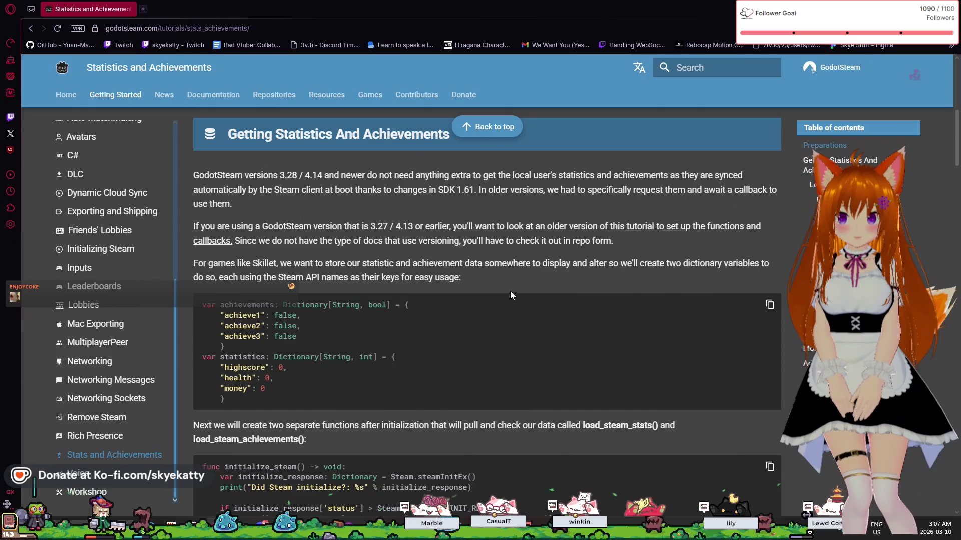
# Scroll the Statistics and Achievements tutorial to the Loading Statistics section's load_steam_stats() example
pyautogui.scroll(-6, 510, 293)
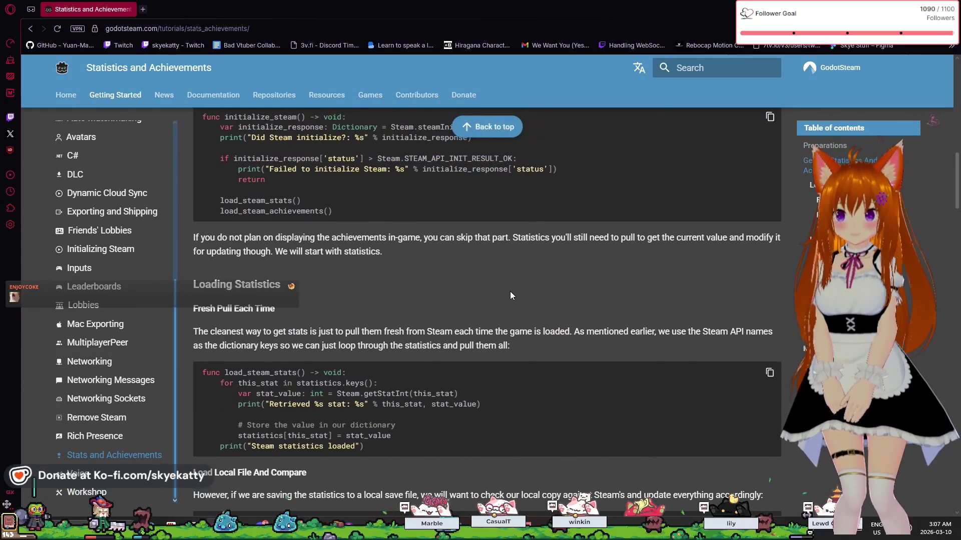
pyautogui.scroll(2, 511, 293)
pyautogui.scroll(3, 511, 292)
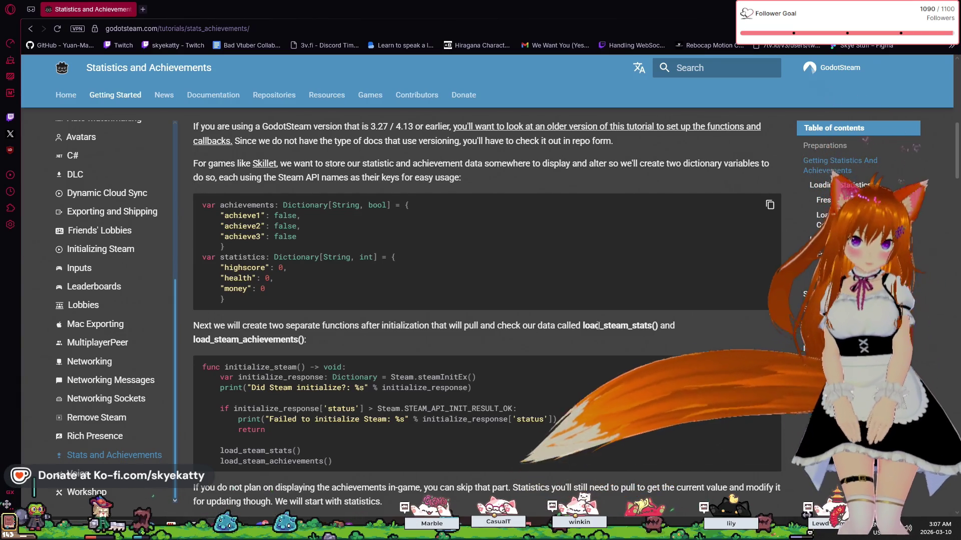
pyautogui.scroll(-2, 325, 335)
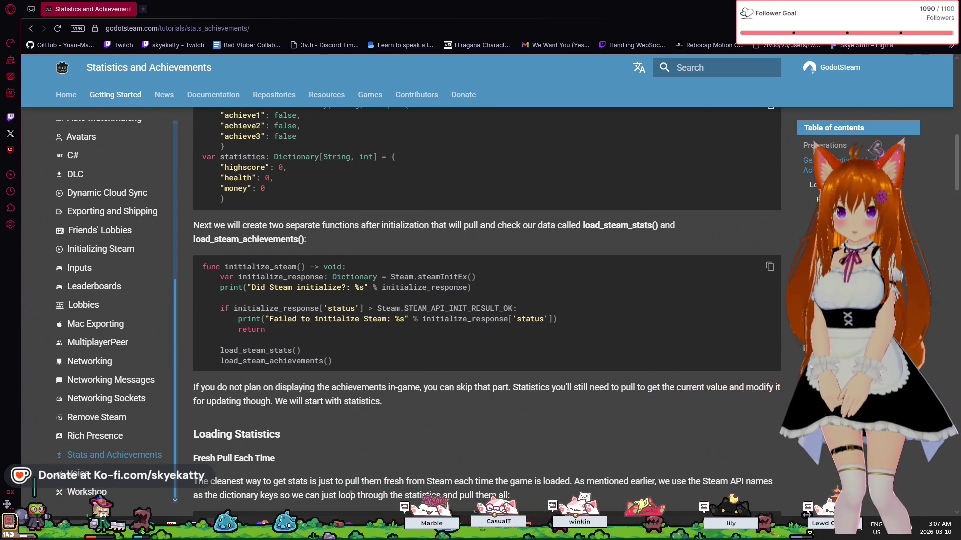
pyautogui.scroll(1, 377, 295)
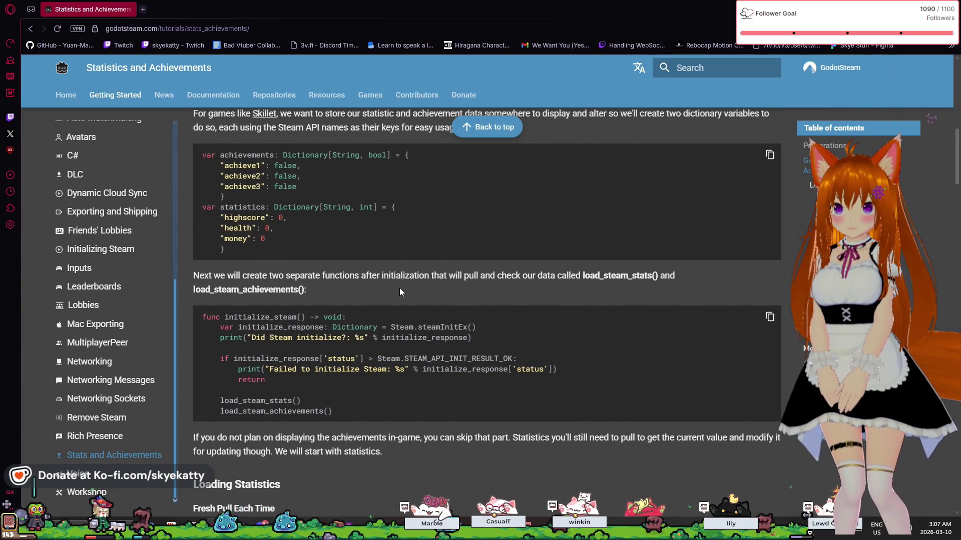
pyautogui.scroll(-1, 400, 296)
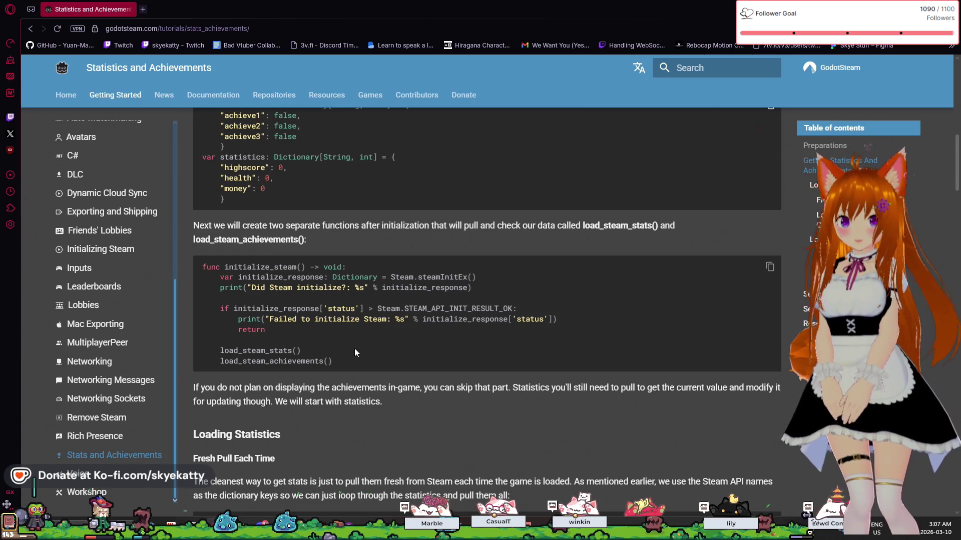
pyautogui.scroll(-1, 356, 359)
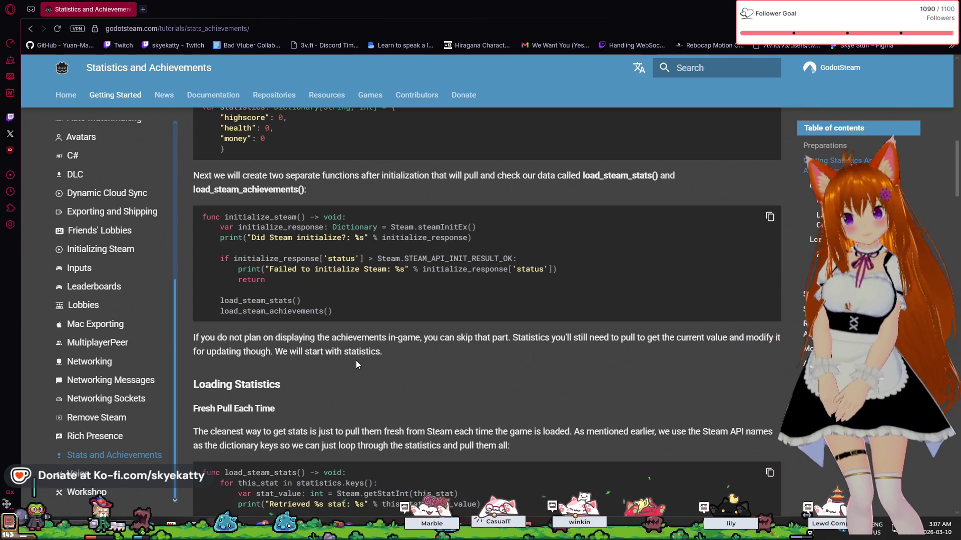
pyautogui.scroll(-1, 357, 361)
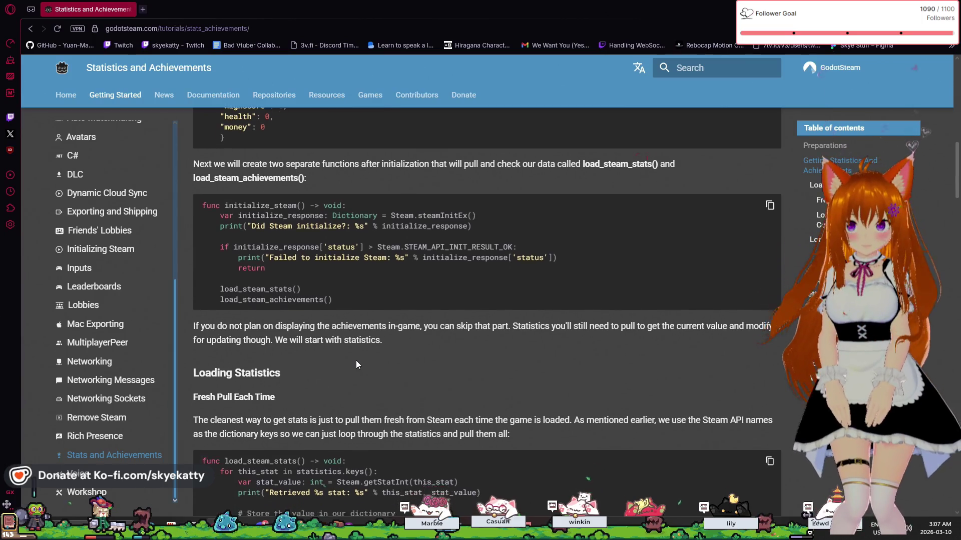
pyautogui.scroll(1, 356, 365)
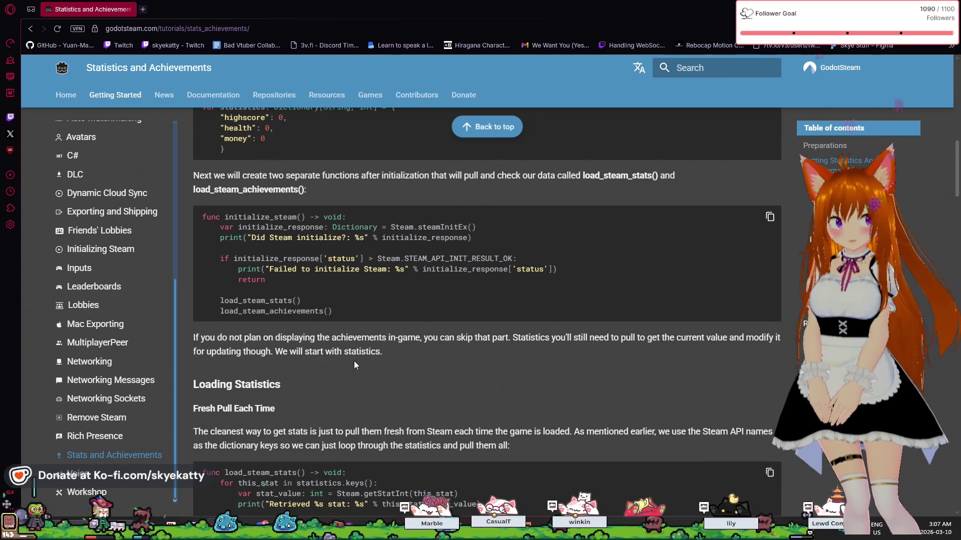
pyautogui.scroll(-2, 346, 356)
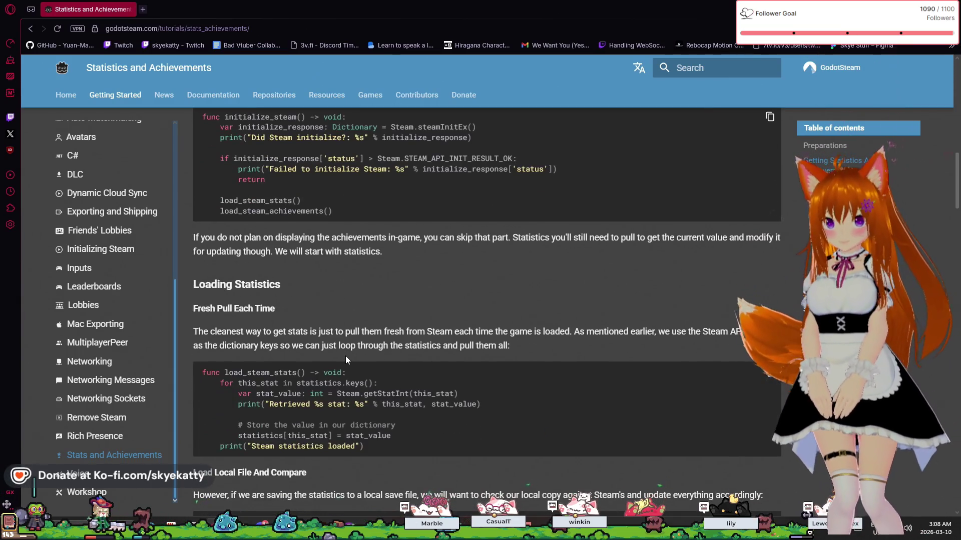
pyautogui.scroll(1, 345, 356)
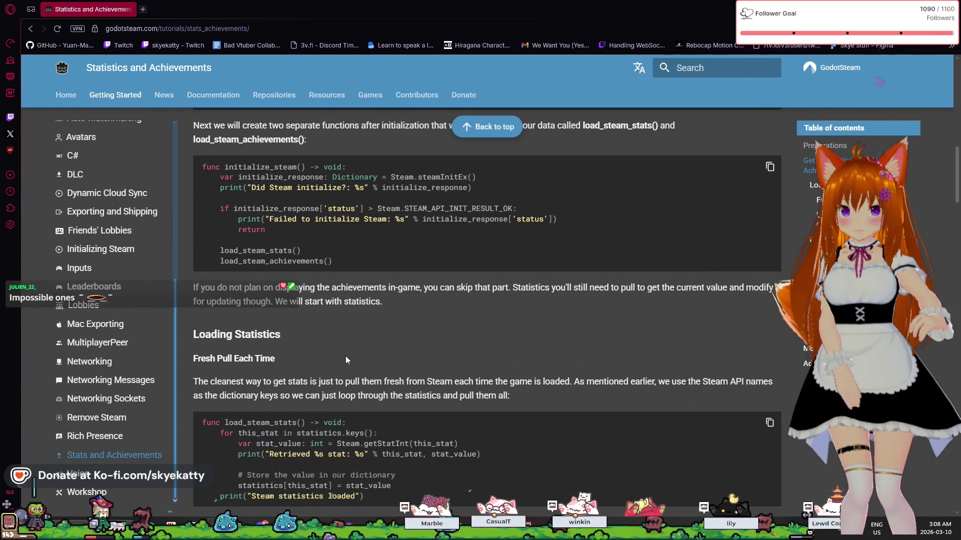
pyautogui.scroll(-1, 346, 357)
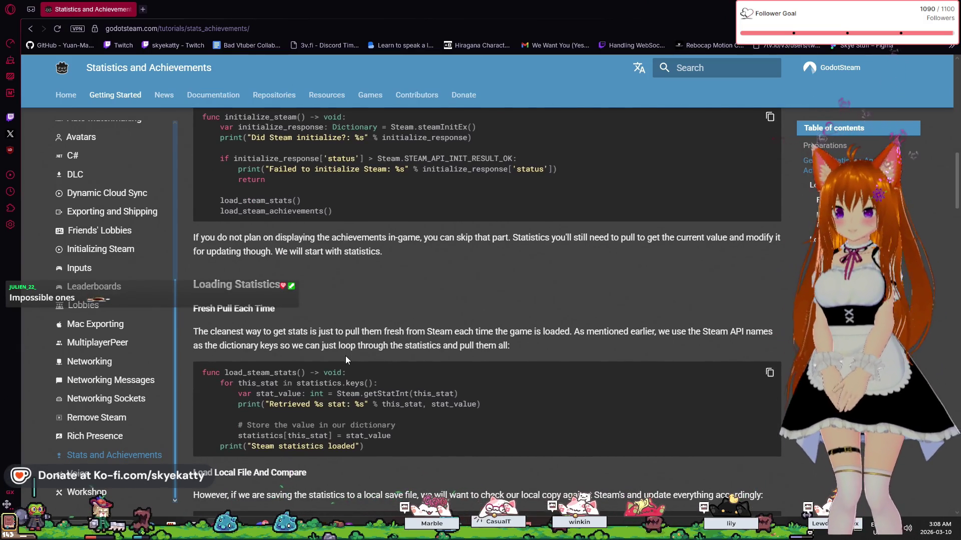
pyautogui.scroll(-2, 345, 356)
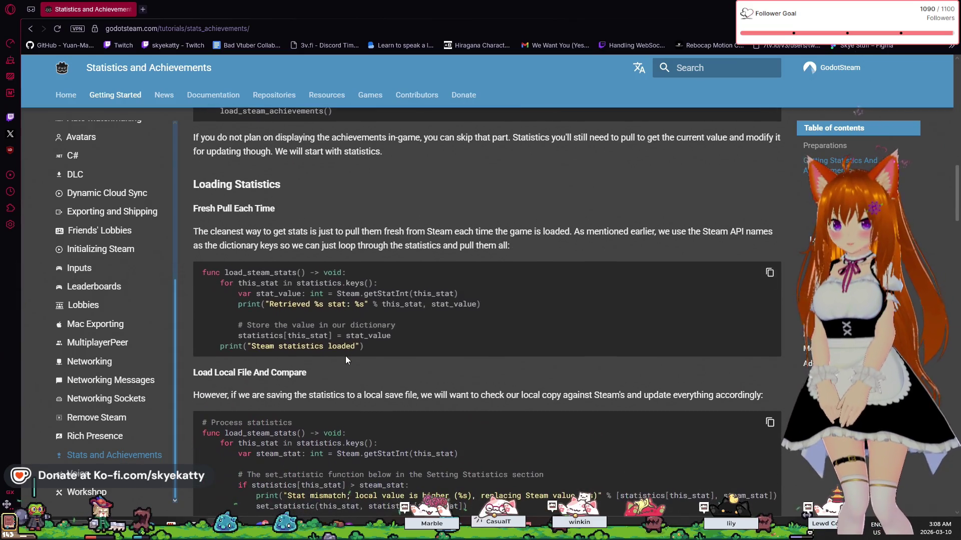